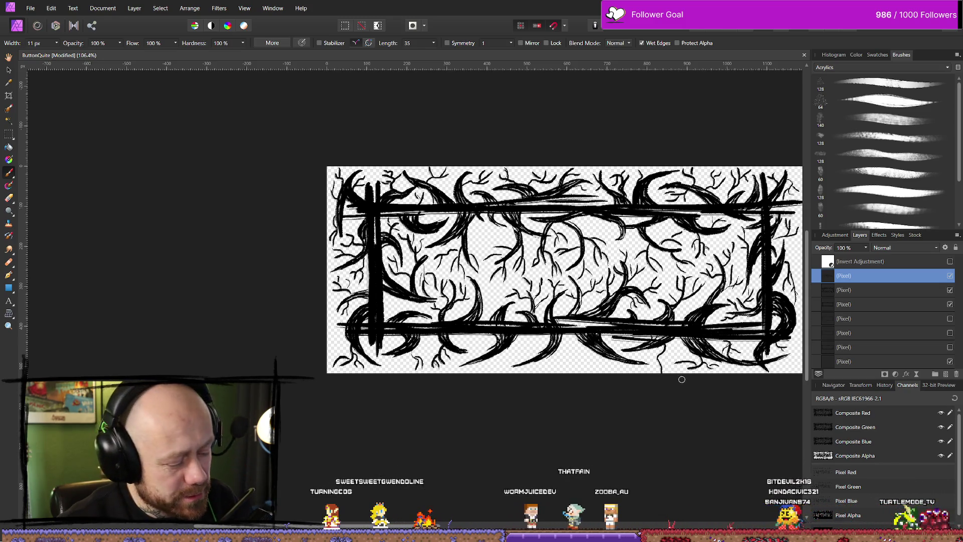
Step: Compare the button frame with and without the branch texture layer, leaving it visible
key(e)
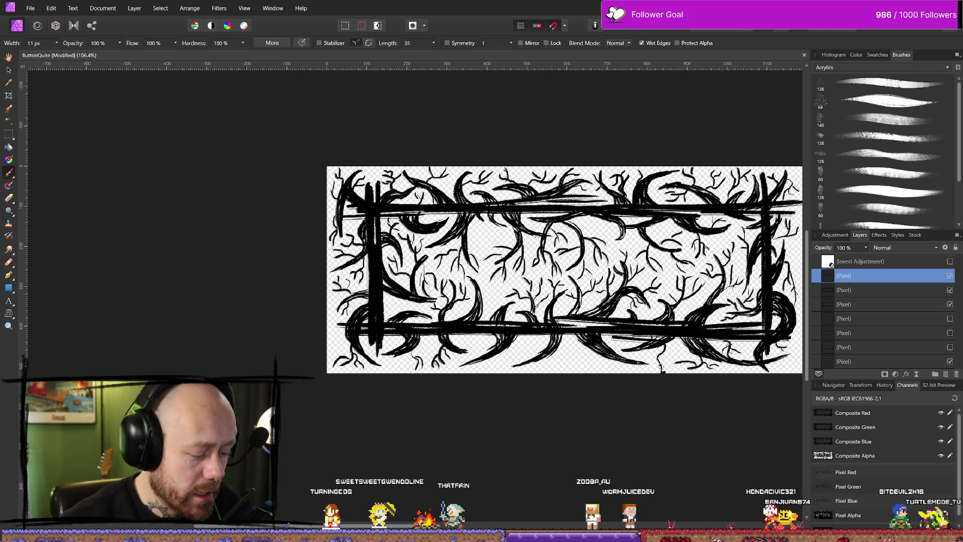
key(b)
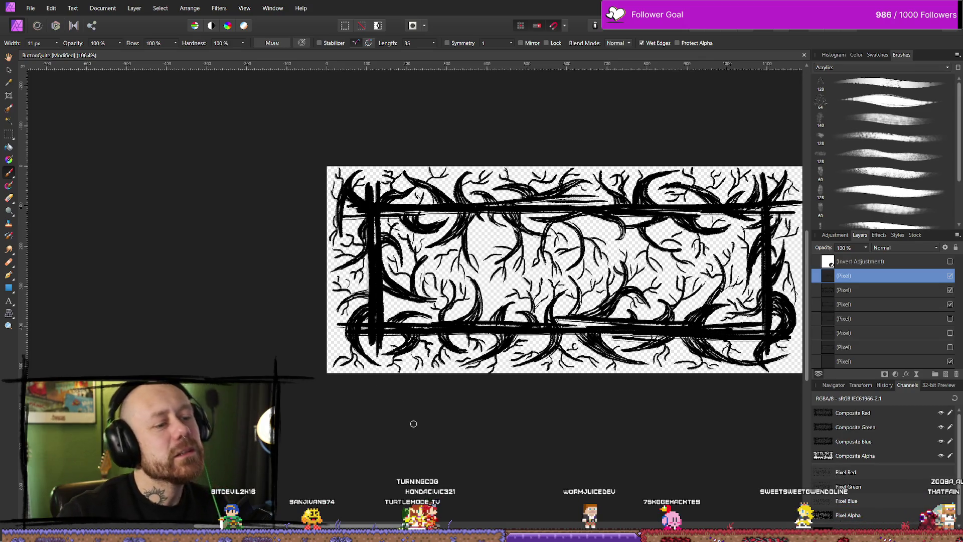
scroll(595, 160, down, 10)
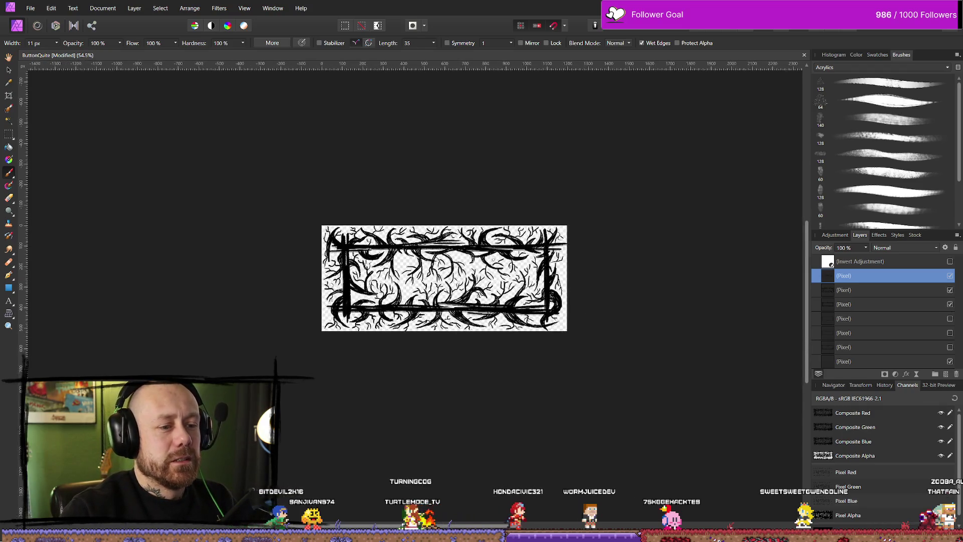
scroll(451, 245, up, 4)
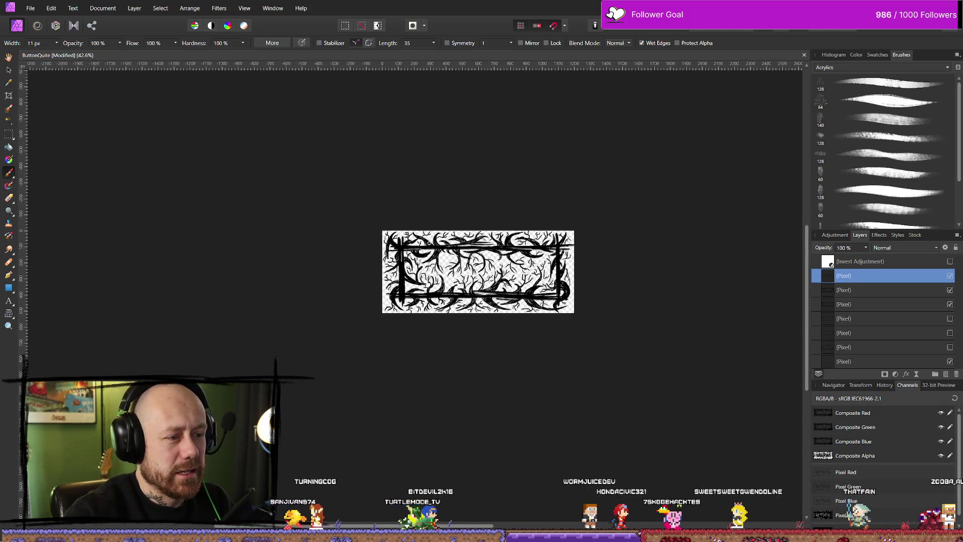
drag(451, 244, 474, 240)
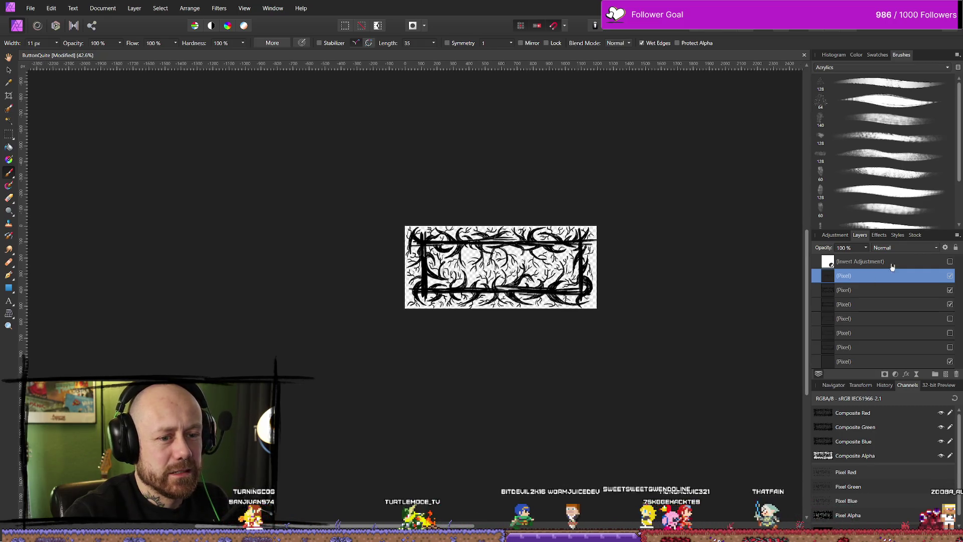
click(949, 276)
click(949, 276)
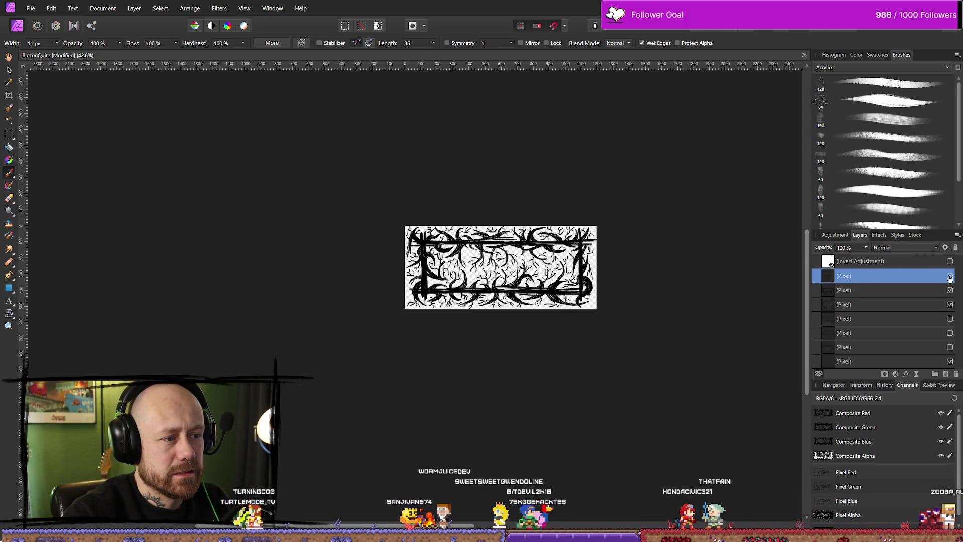
click(949, 276)
click(950, 277)
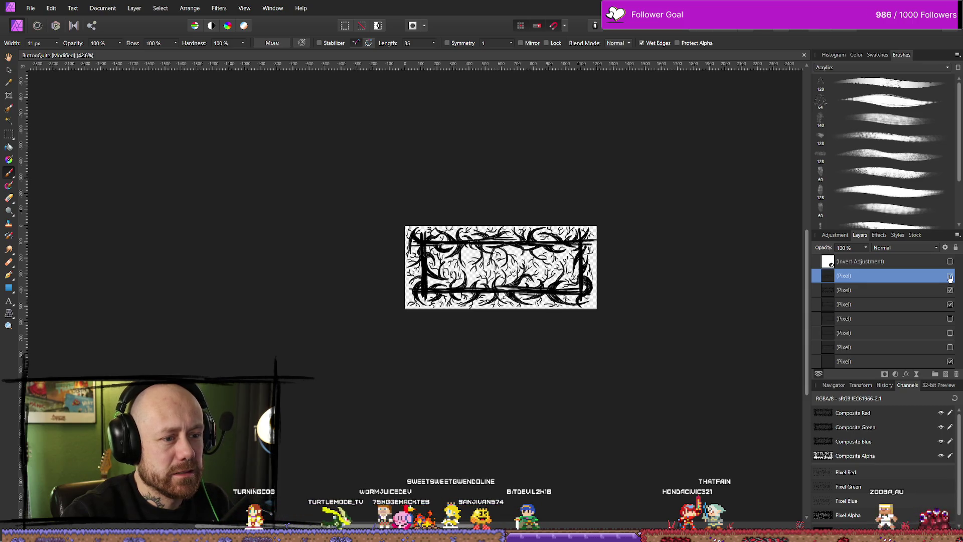
click(950, 277)
click(949, 277)
click(949, 276)
click(949, 276)
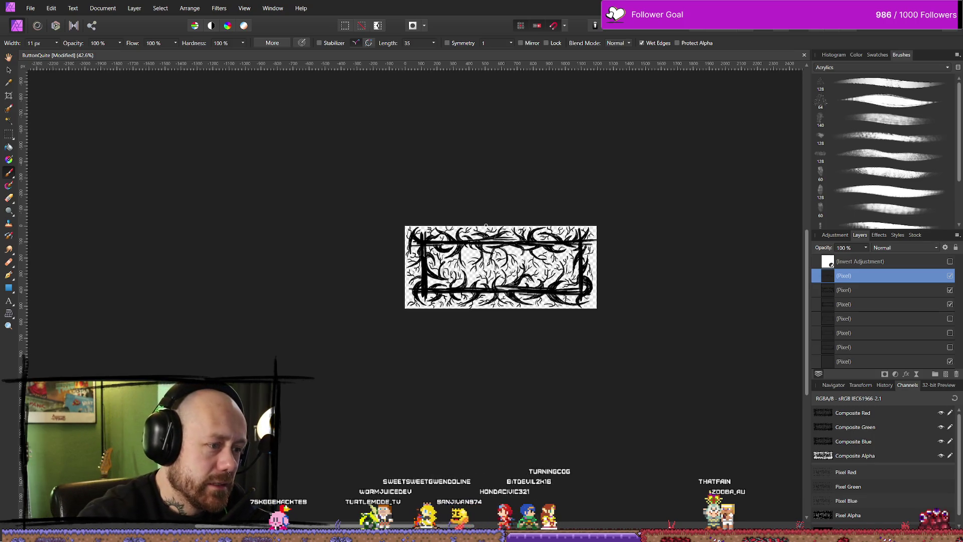
Step: Export the artwork as a 1200 × 518 px PNG with a QuitButton file name into the icon folder
click(30, 9)
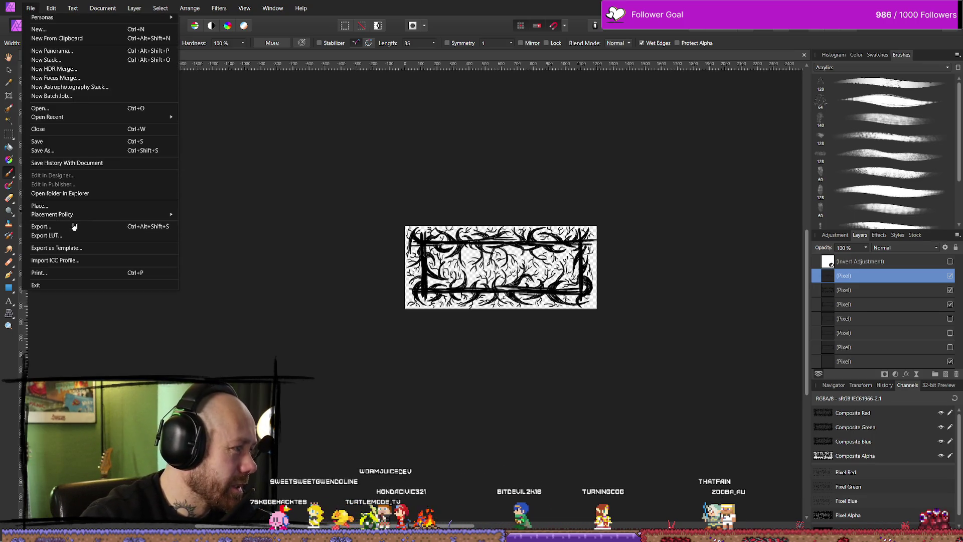
click(74, 227)
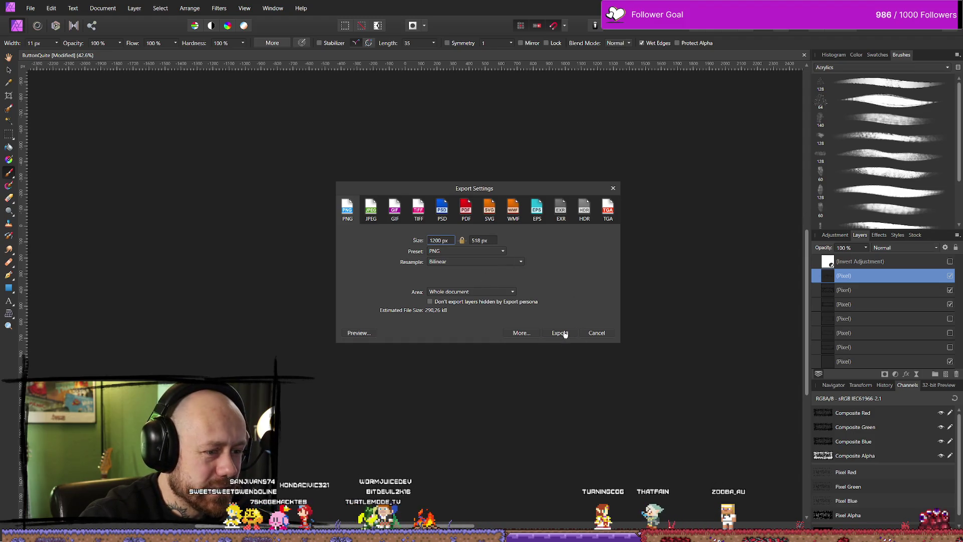
click(561, 333)
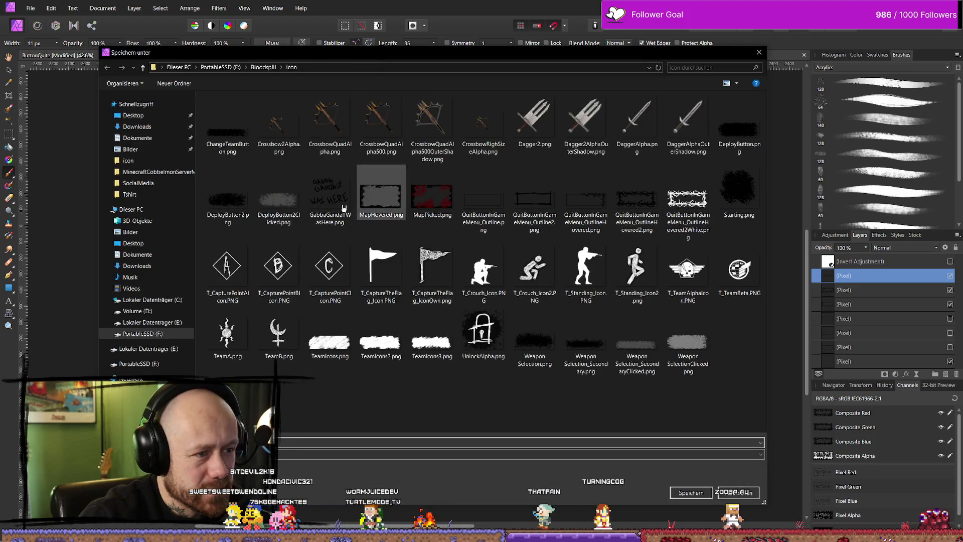
click(635, 201)
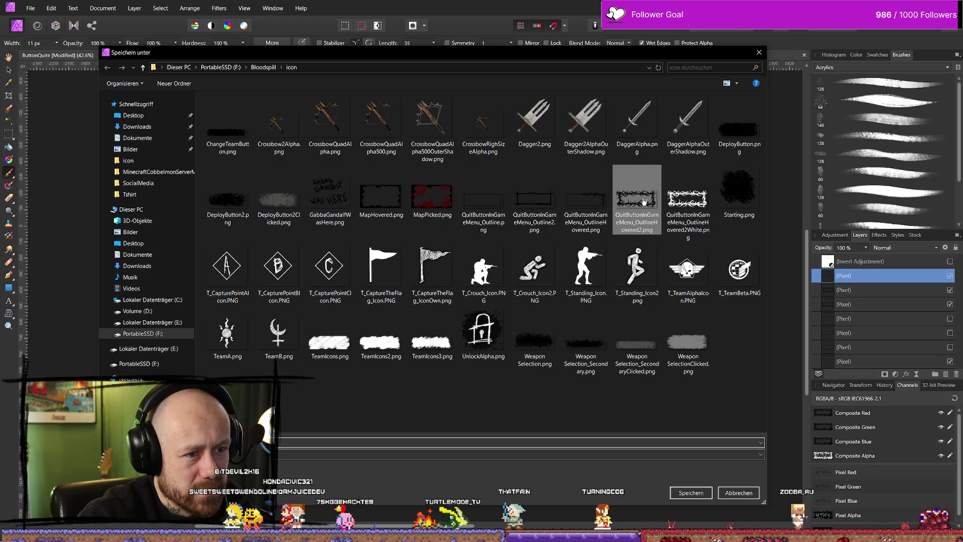
click(298, 439)
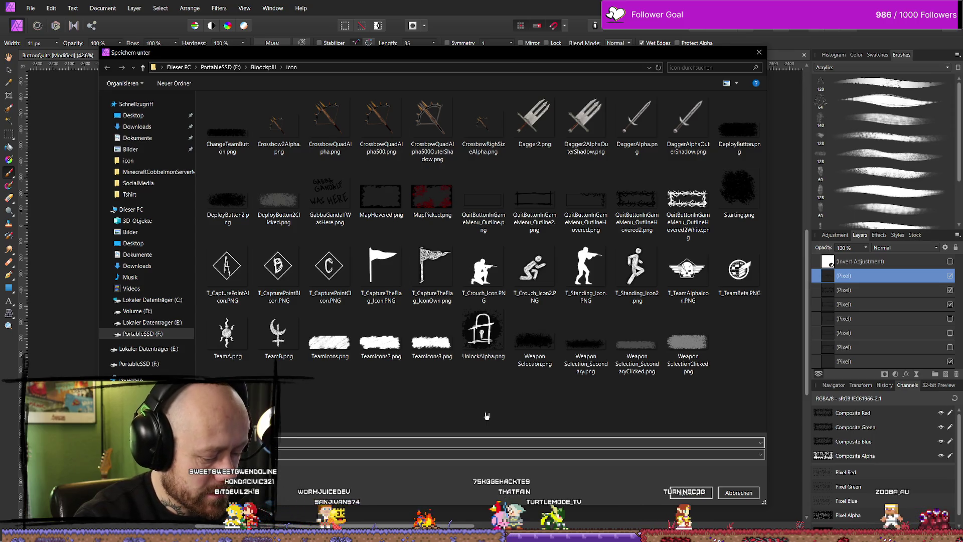
click(697, 492)
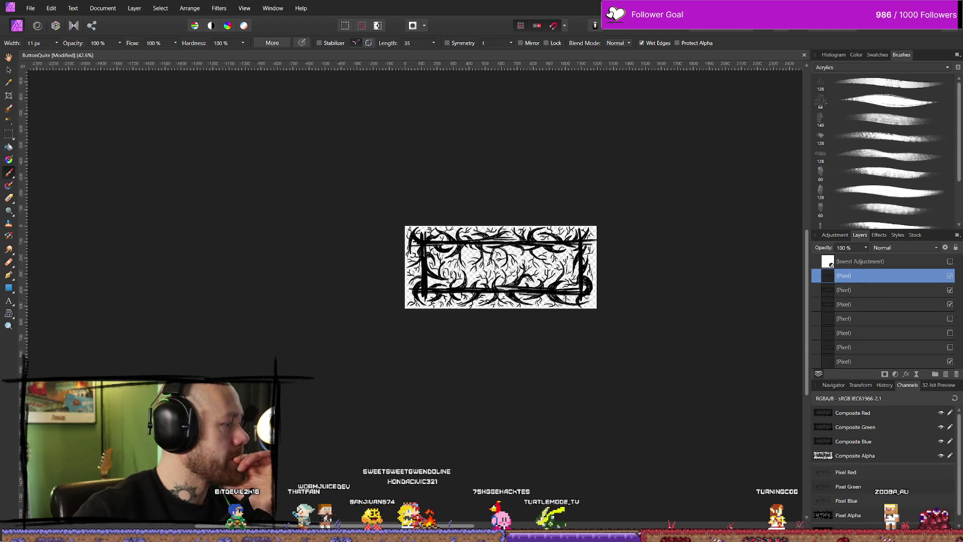
Step: In Unreal, open the Content Drawer on the Content/FPS/UI folder
key(alt+Tab)
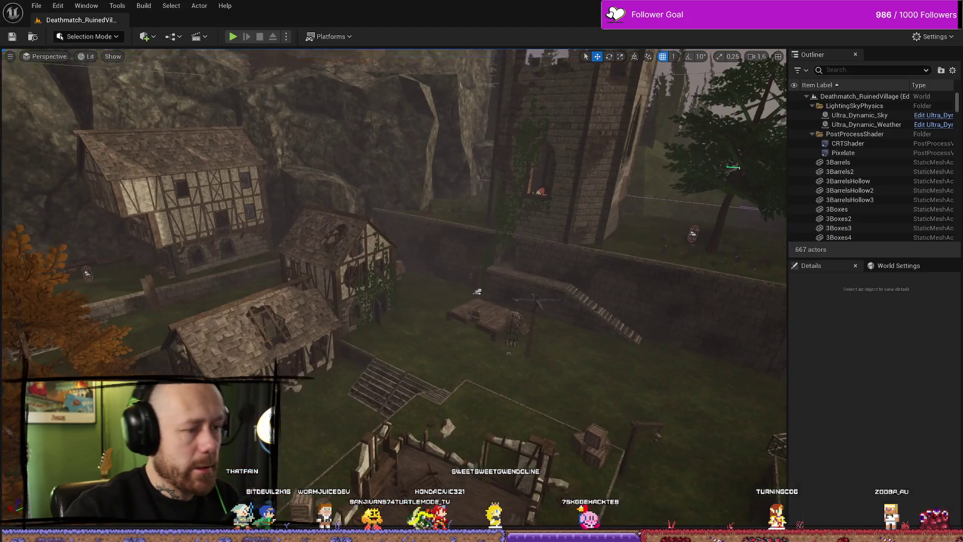
key(ctrl+space)
scroll(83, 336, down, 3)
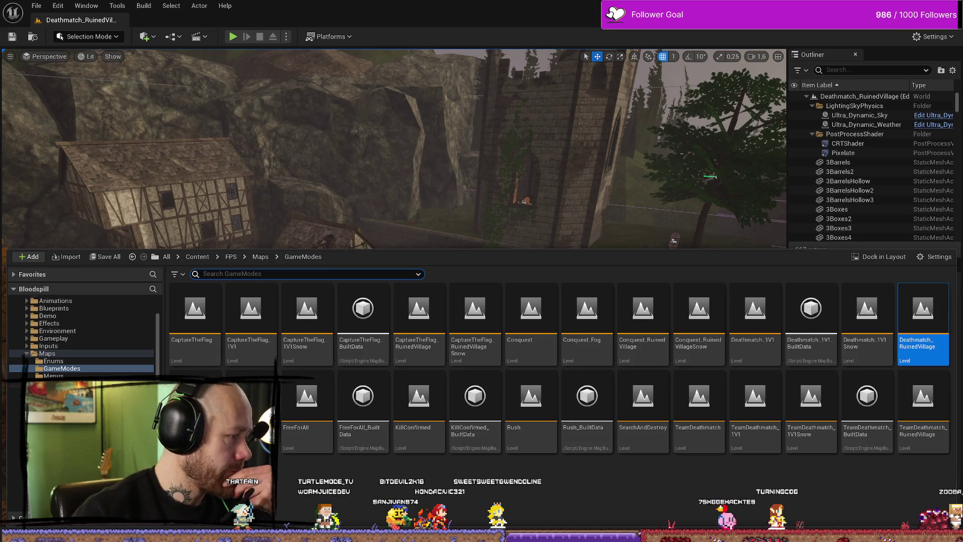
click(50, 406)
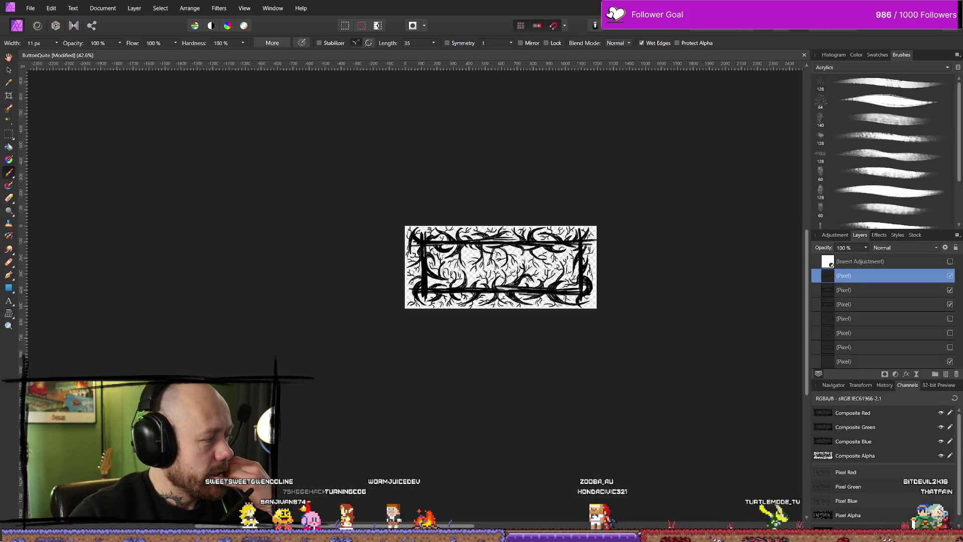
Step: Browse the FPS/UI WeaponInfo and Textures folders, then open Content/MyStuff/UI
key(alt+Tab)
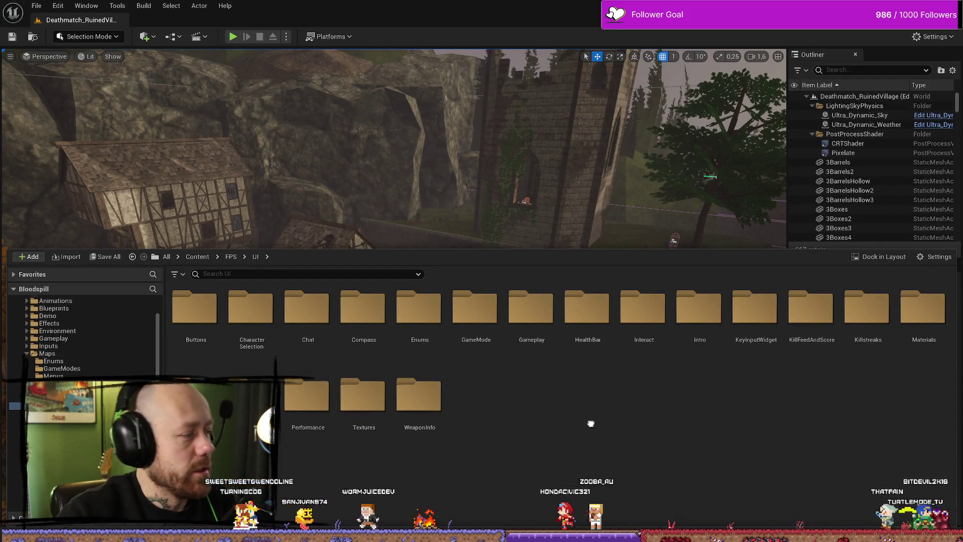
key(ctrl+space)
key(ctrl+space)
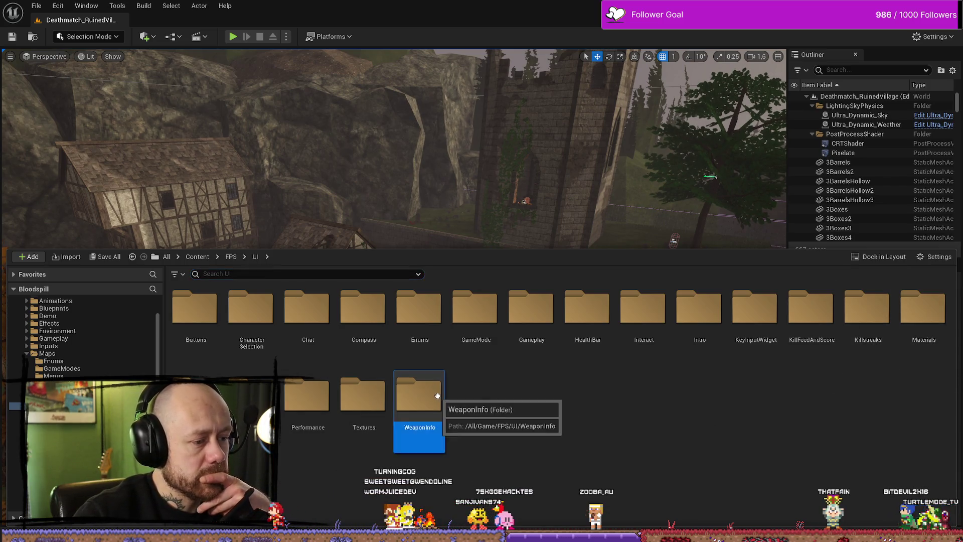
double_click(419, 396)
key(alt+Left)
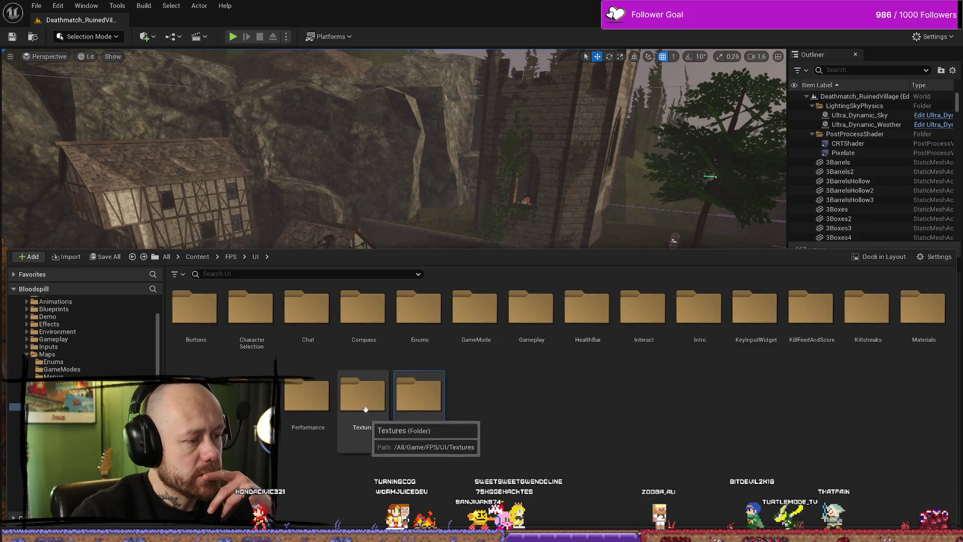
double_click(354, 389)
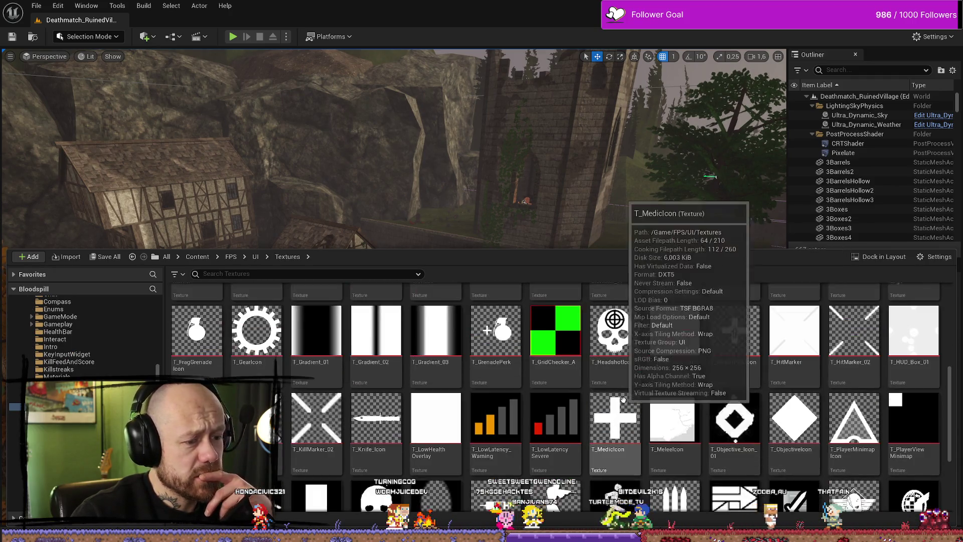
key(alt+Left)
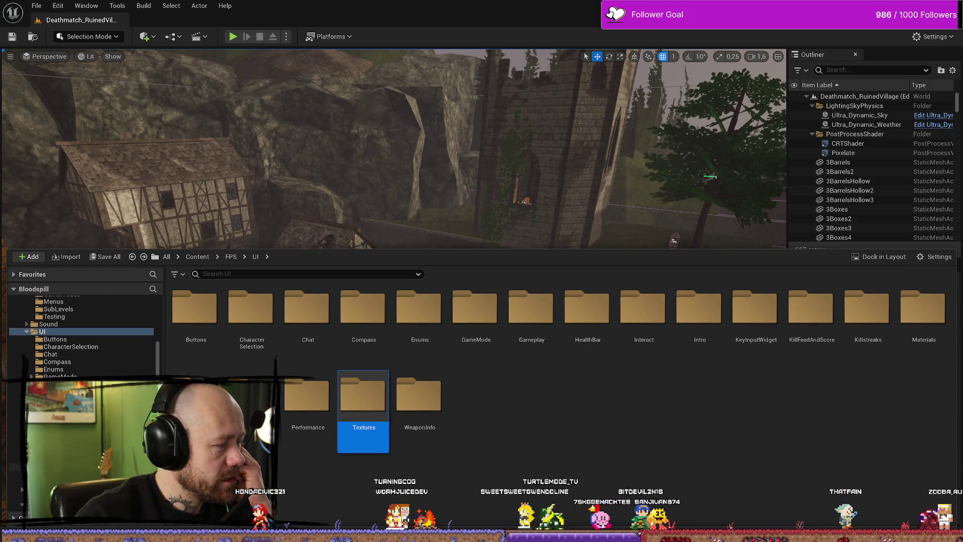
key(alt+Right)
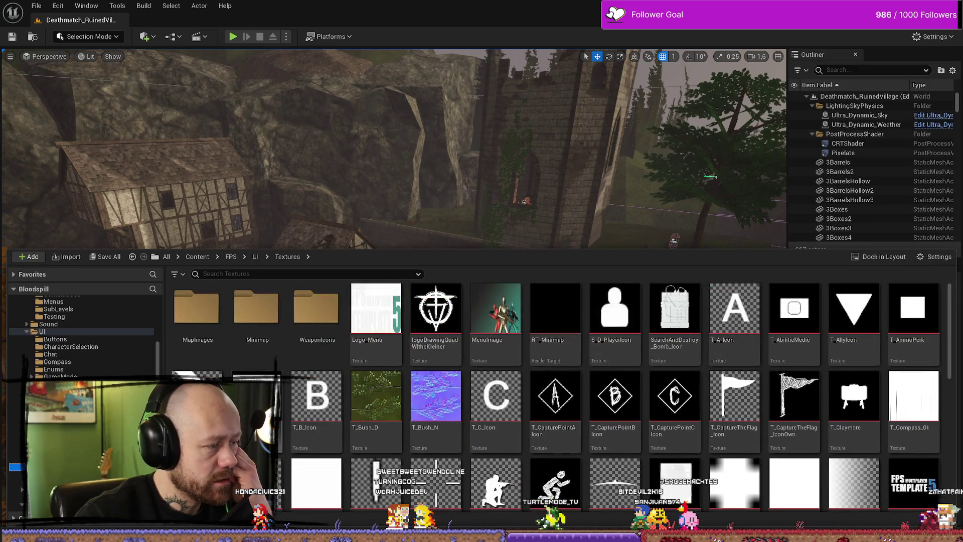
scroll(468, 396, down, 10)
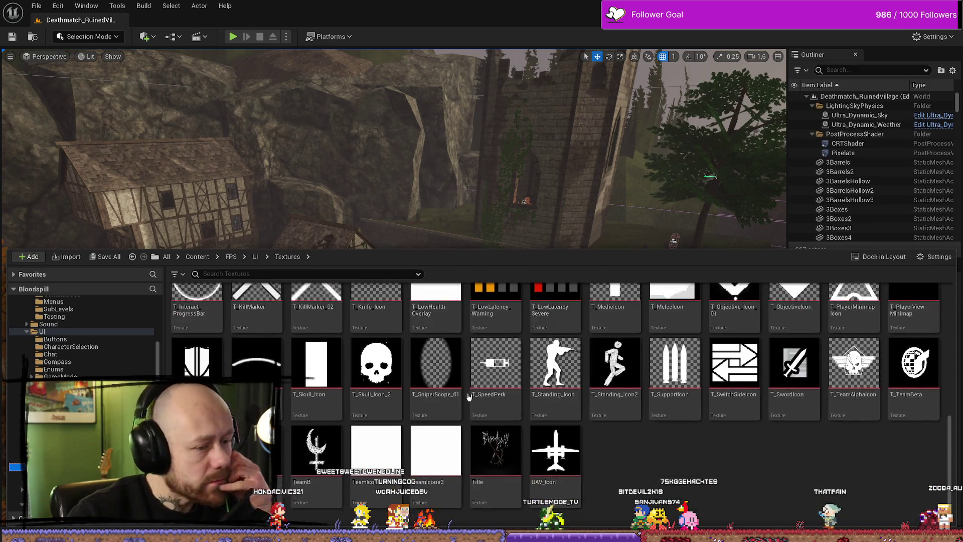
scroll(83, 336, up, 5)
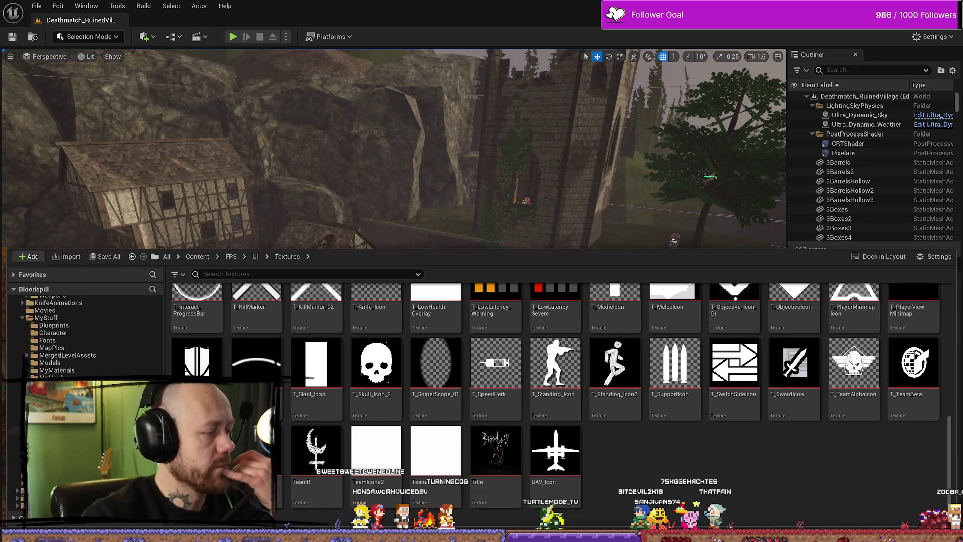
click(60, 445)
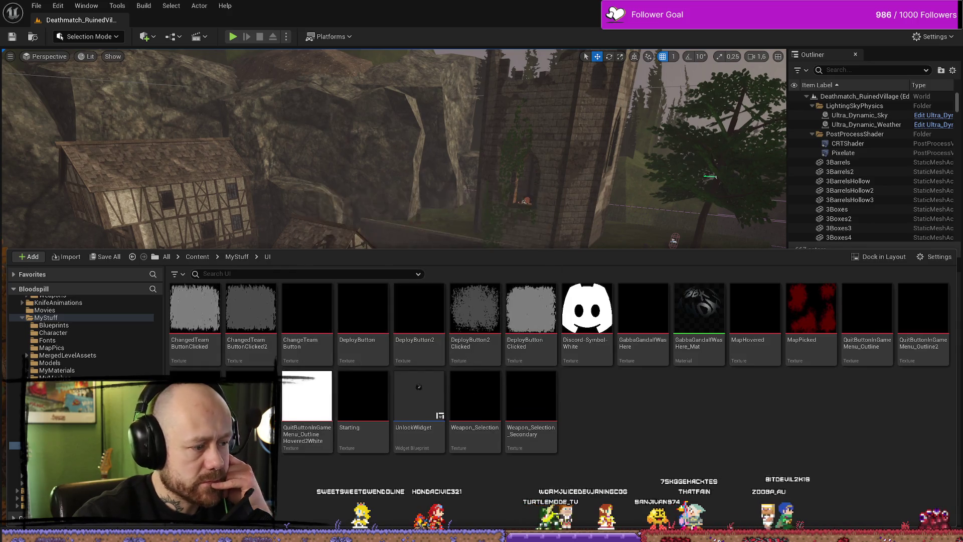
key(alt+Tab)
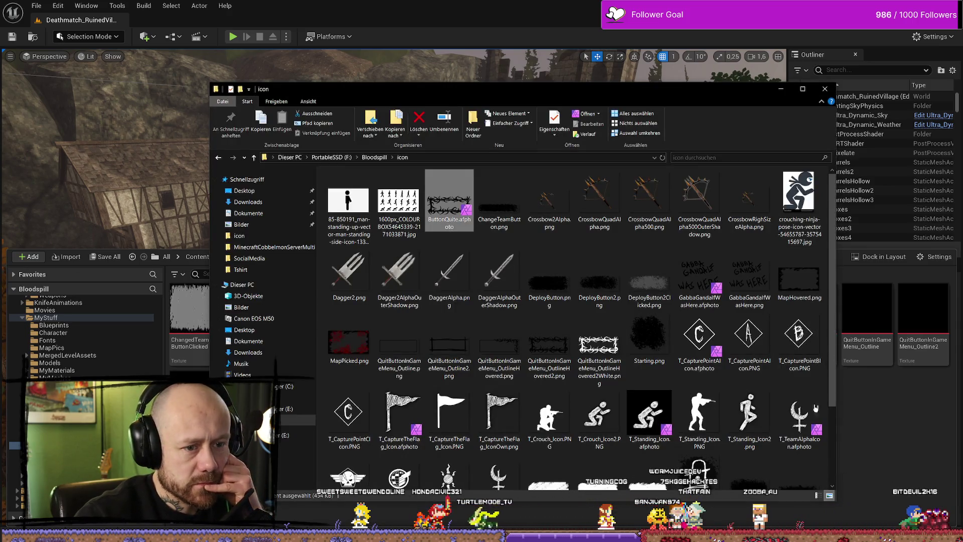
Step: Import QuitButtonInGameMenu_OutlineClicked.png into Unreal's Content Drawer and minimize the Explorer window
click(597, 346)
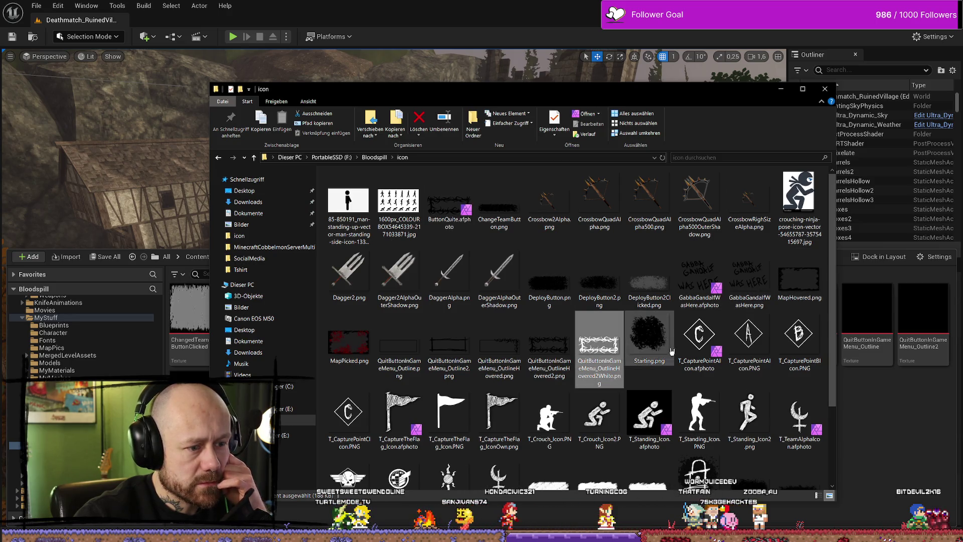
click(549, 346)
click(501, 352)
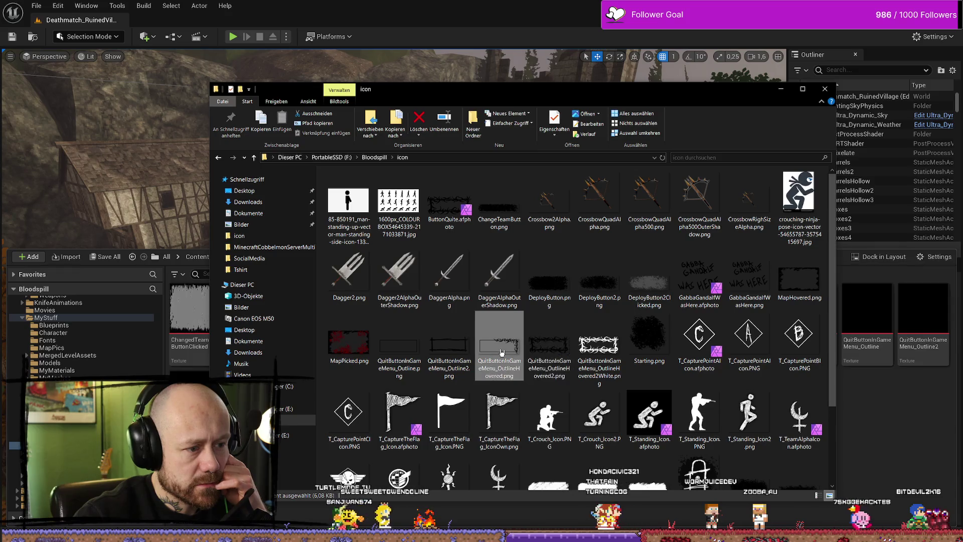
scroll(502, 352, down, 2)
click(449, 454)
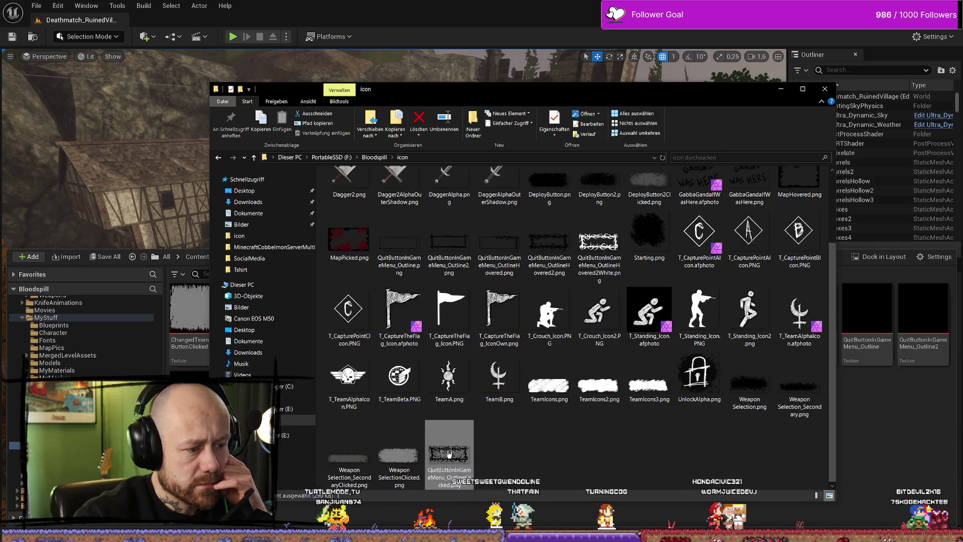
mouse_move(449, 454)
mouse_down()
mouse_move(548, 436)
mouse_move(752, 376)
mouse_move(892, 321)
mouse_up()
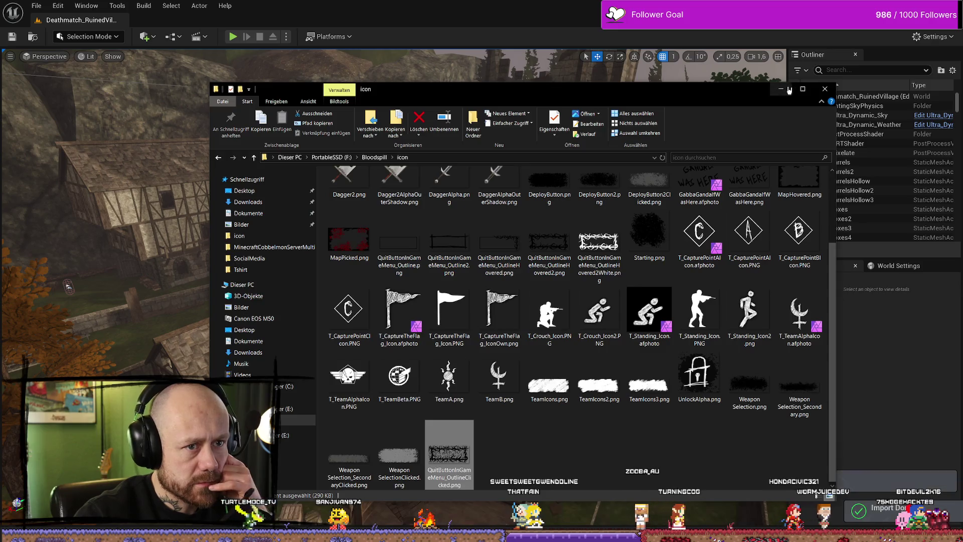
click(789, 90)
scroll(705, 256, up, 5)
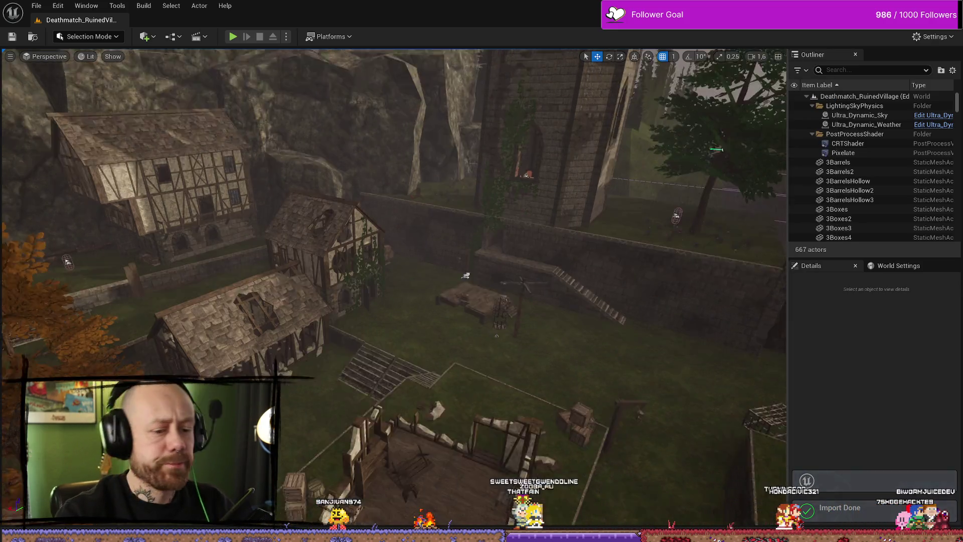
Step: Close the BPFunctionLibrary_Unlockable, WB_InGameMenu and BP_PlayerCharacter editor tabs
key(ctrl+space)
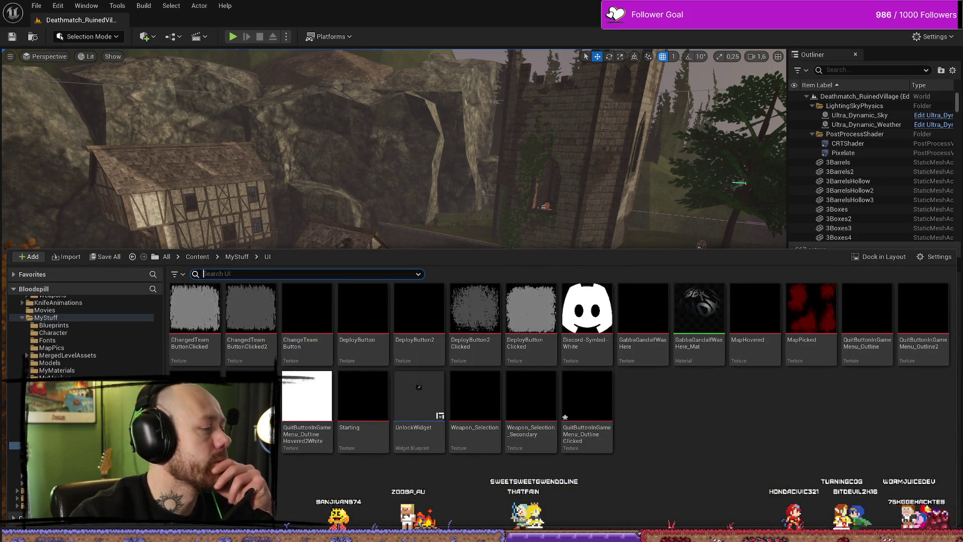
key(alt+Tab)
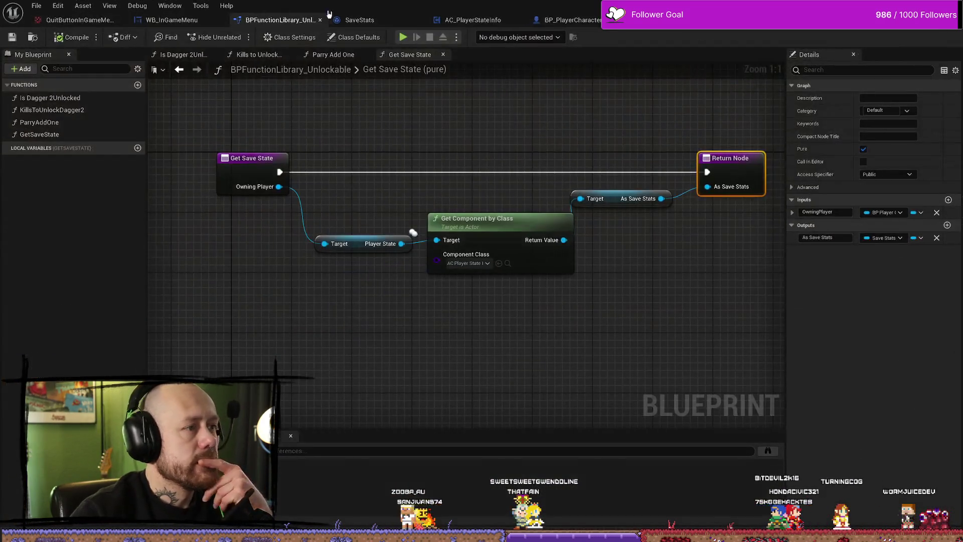
click(322, 20)
click(221, 20)
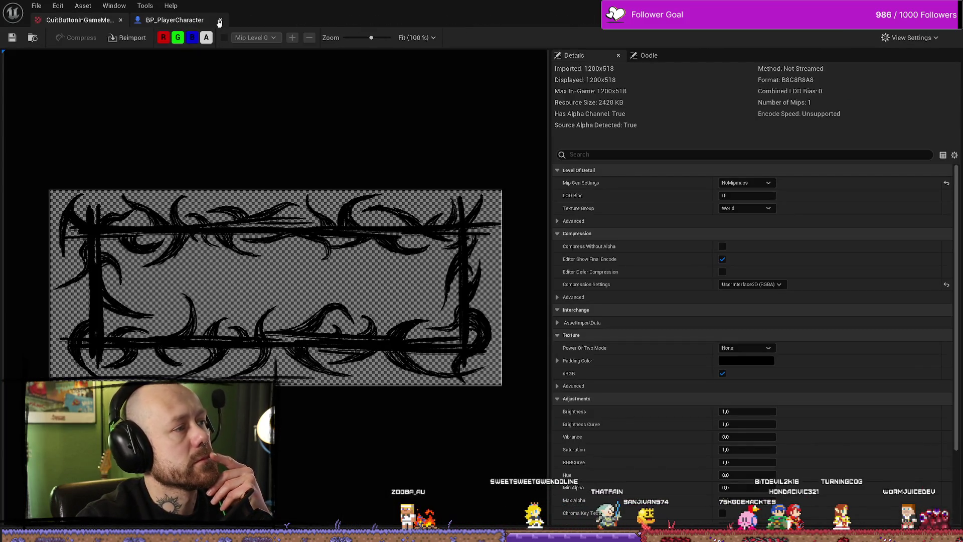
click(219, 21)
Step: Open WB_CharacterSelection from the FPS/UI/CharacterSelection folder
key(ctrl+space)
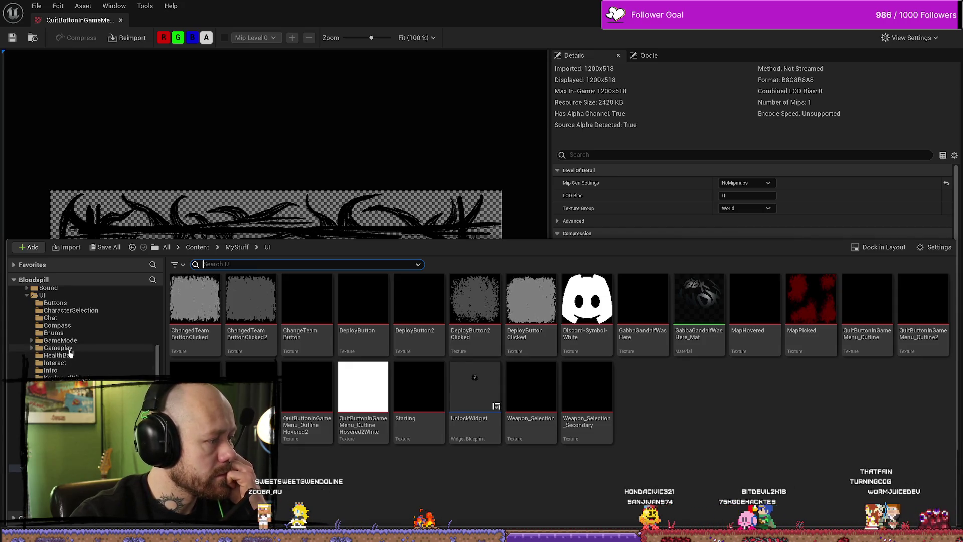
scroll(67, 342, up, 2)
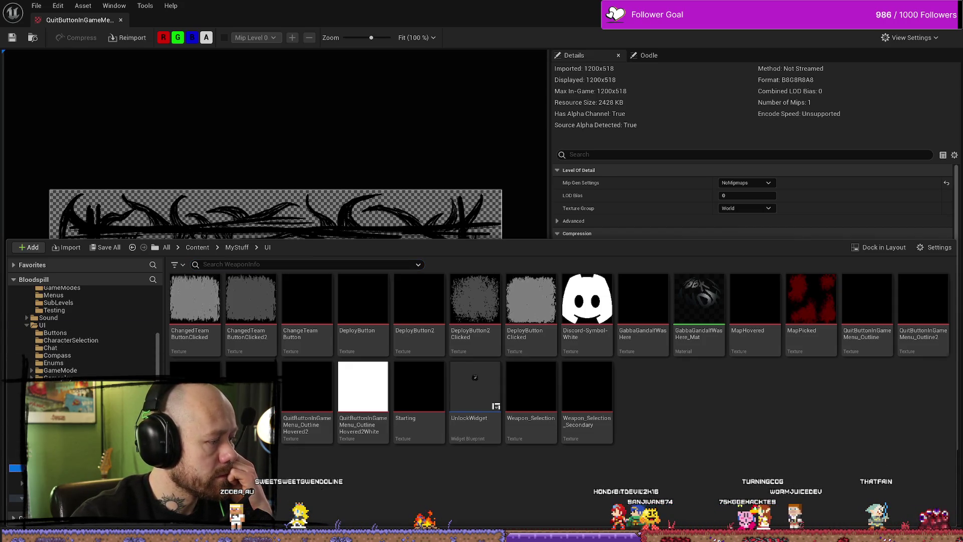
key(alt+Left)
click(70, 340)
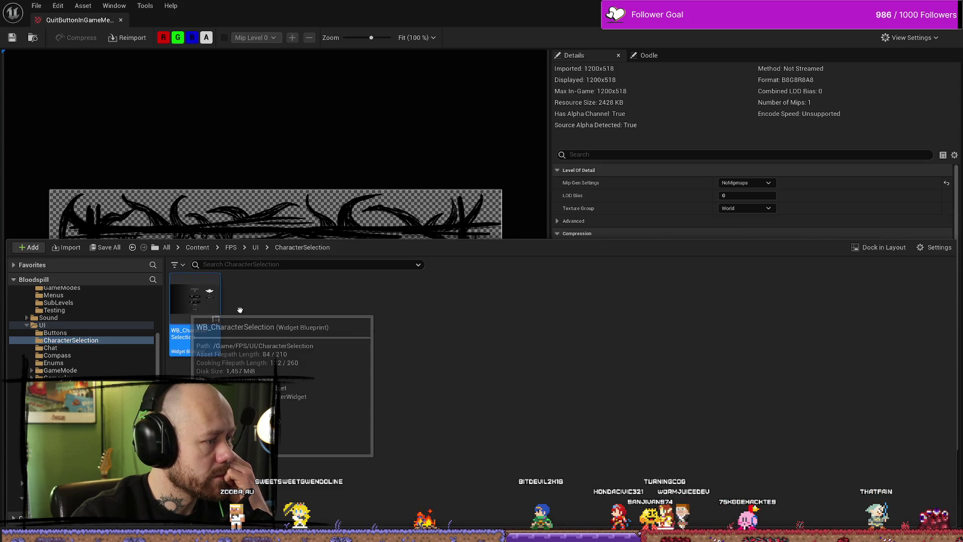
double_click(195, 301)
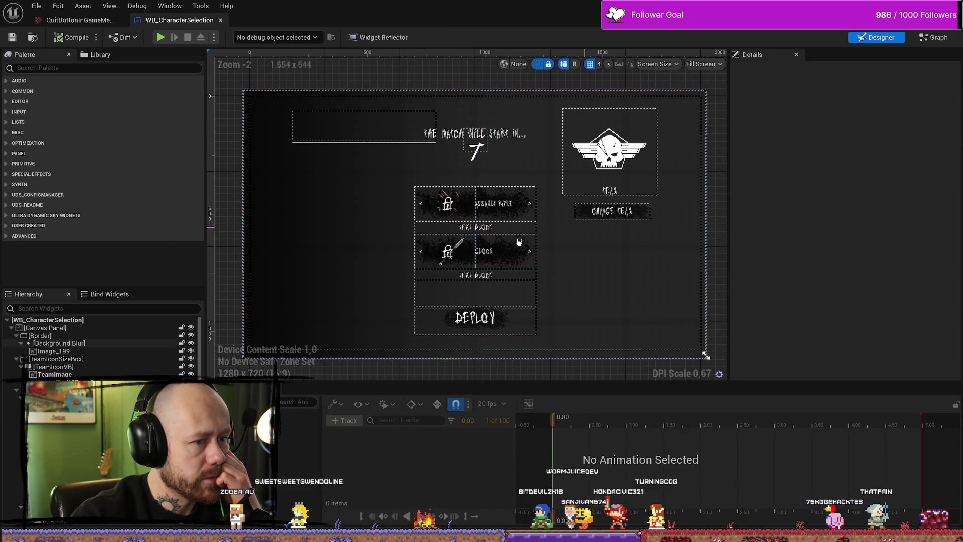
Step: Glance at WB_CharacterSelection's graph and the quit button outline texture, then return to the designer
click(933, 38)
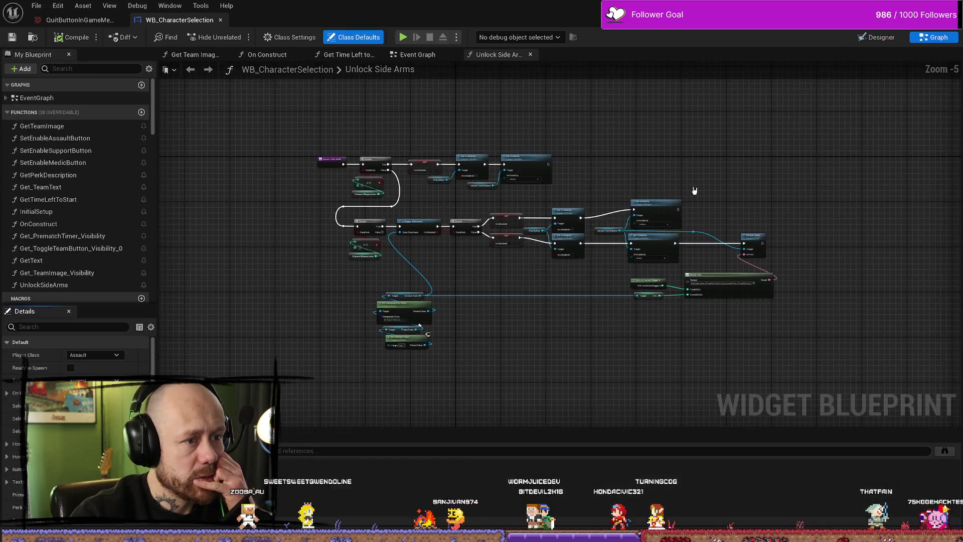
click(80, 20)
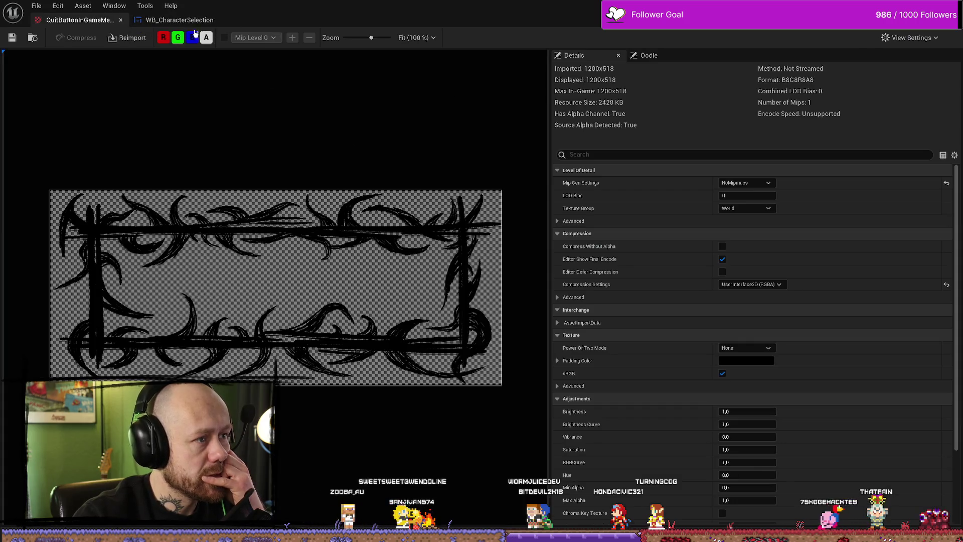
click(180, 20)
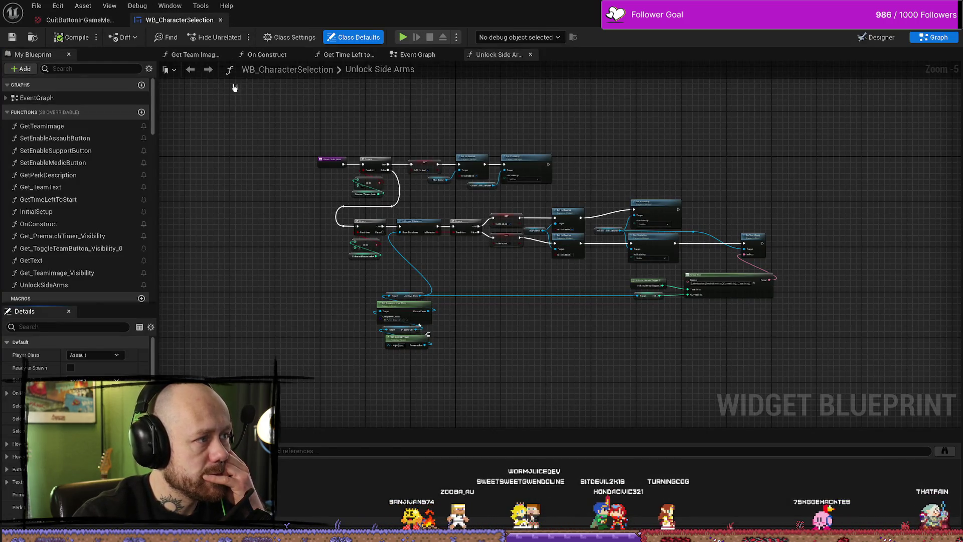
key(ctrl+space)
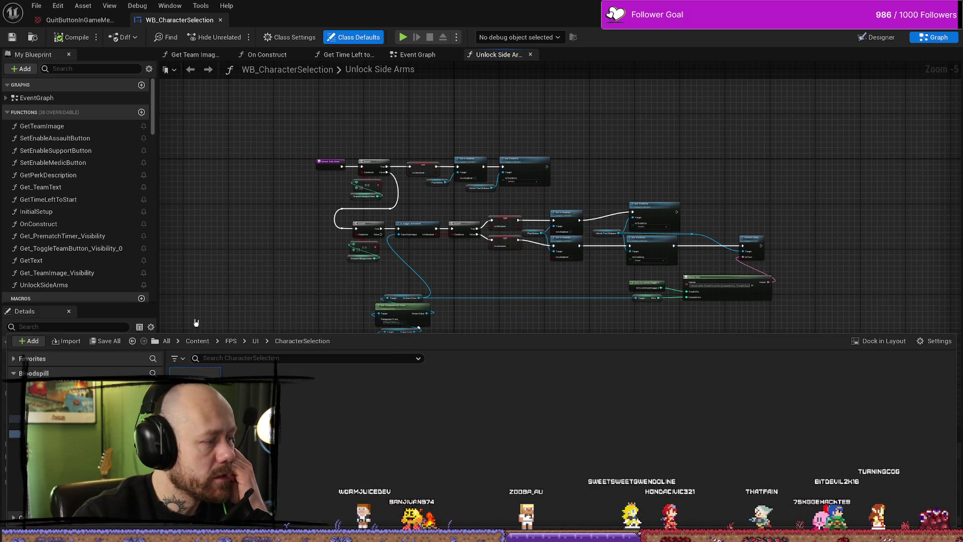
click(881, 38)
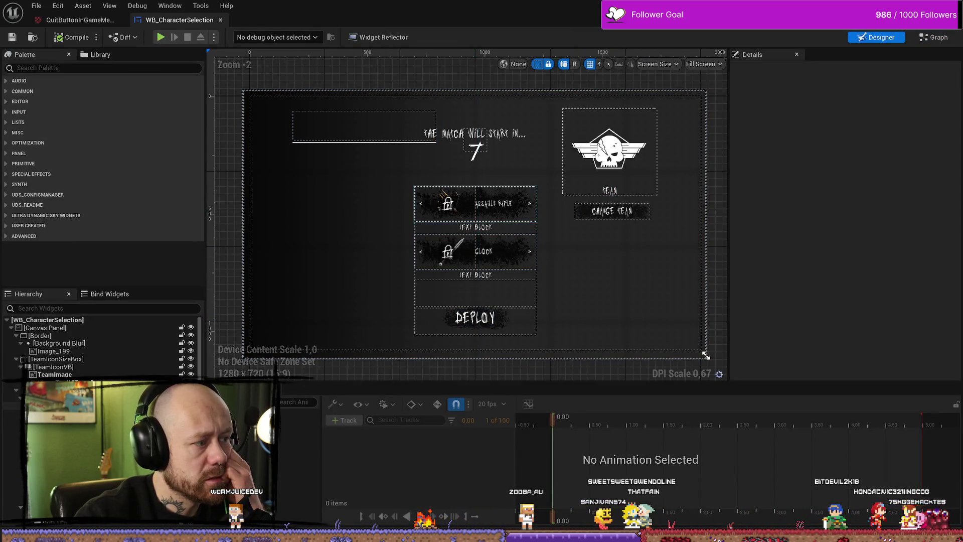
Step: Inspect the DEPLOY button's style settings and the Glock weapon row
scroll(101, 351, up, 5)
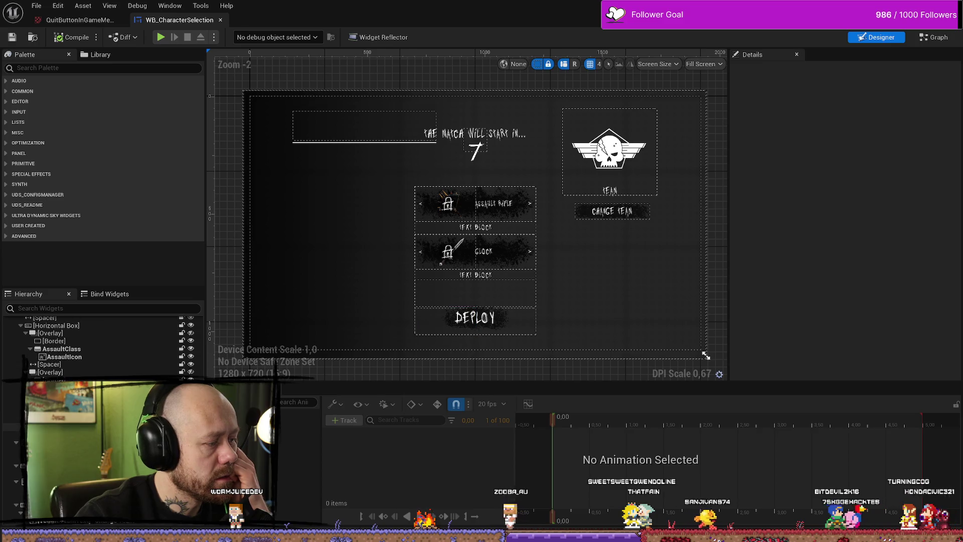
click(475, 318)
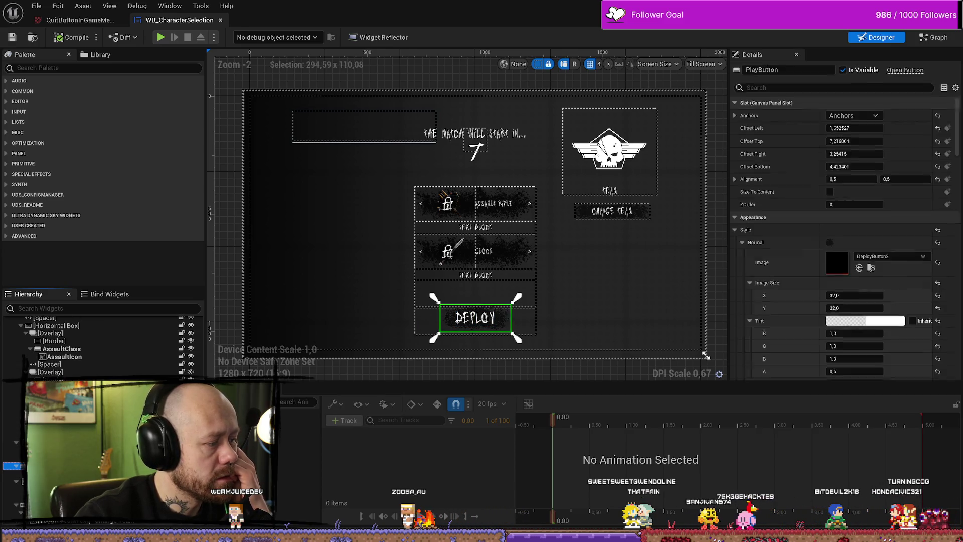
scroll(100, 346, down, 5)
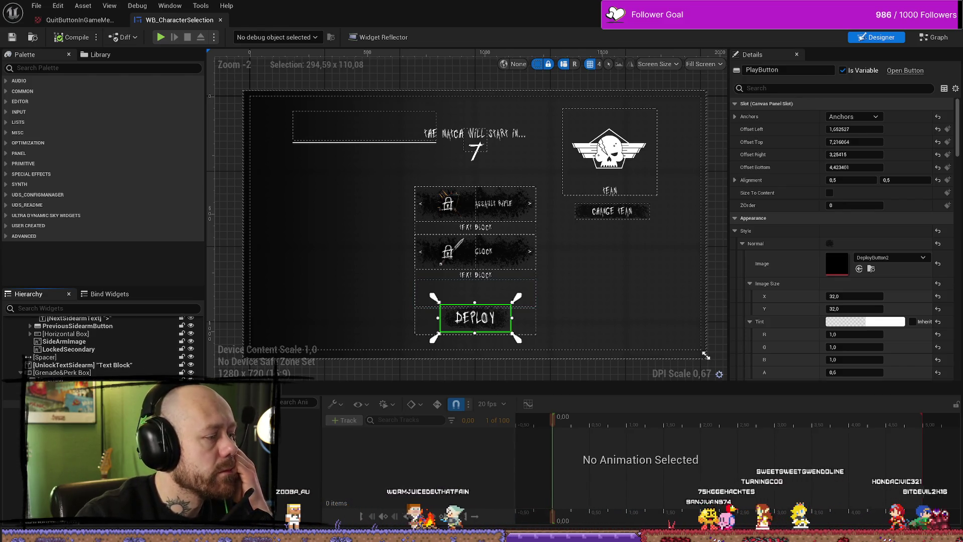
scroll(100, 346, up, 3)
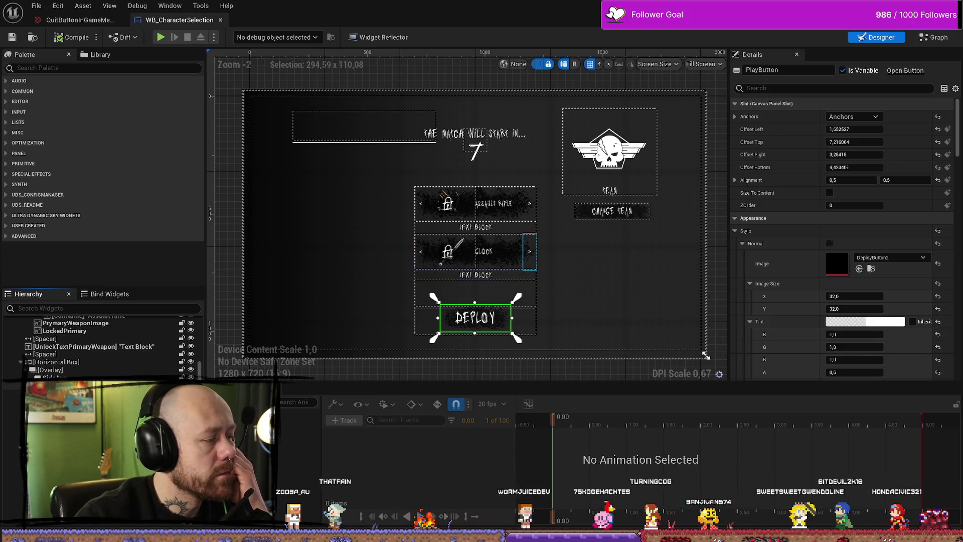
scroll(100, 346, up, 5)
scroll(100, 345, up, 1)
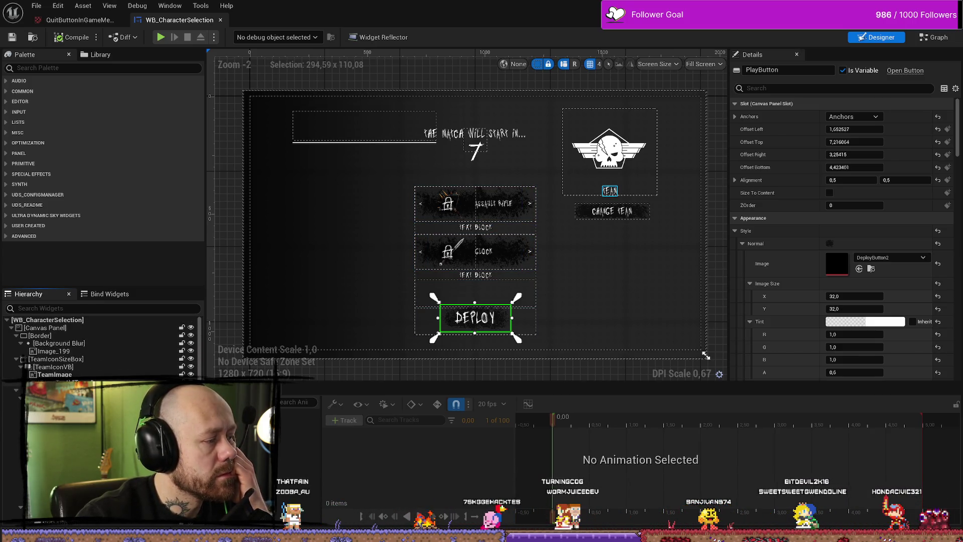
scroll(101, 346, down, 3)
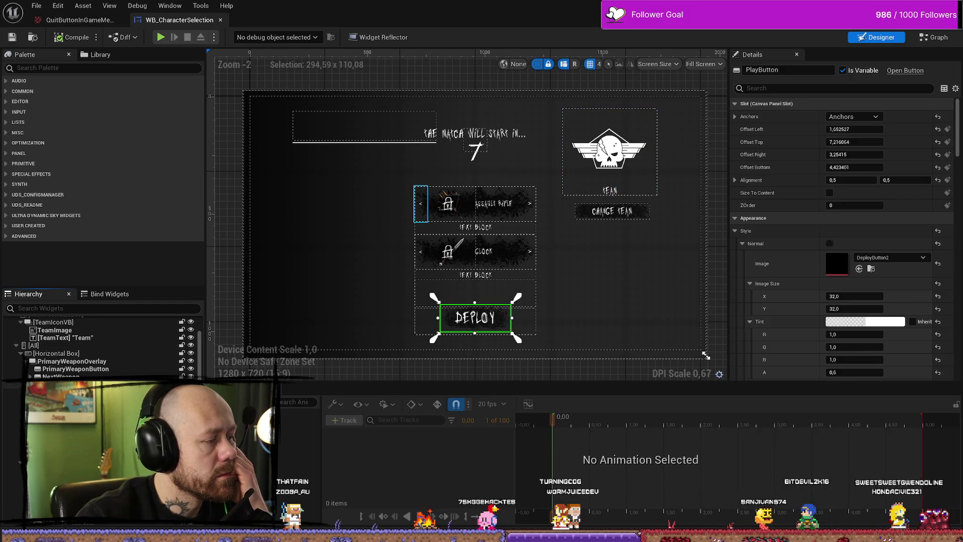
scroll(98, 365, down, 2)
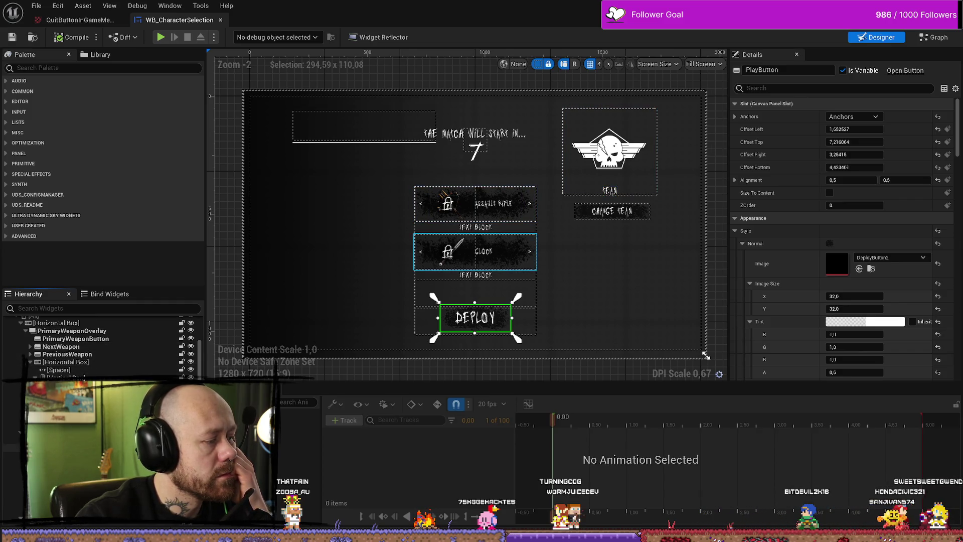
scroll(100, 346, down, 3)
click(50, 394)
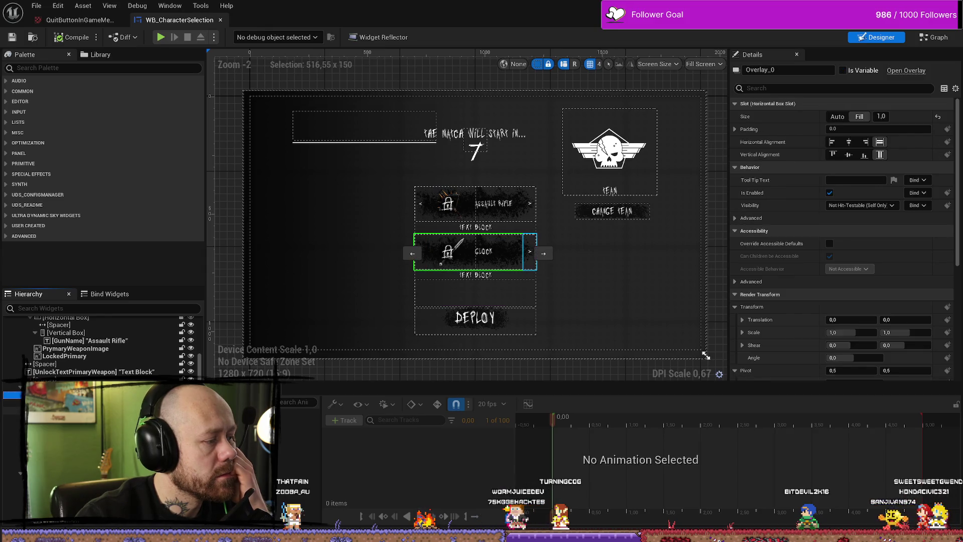
scroll(100, 346, down, 5)
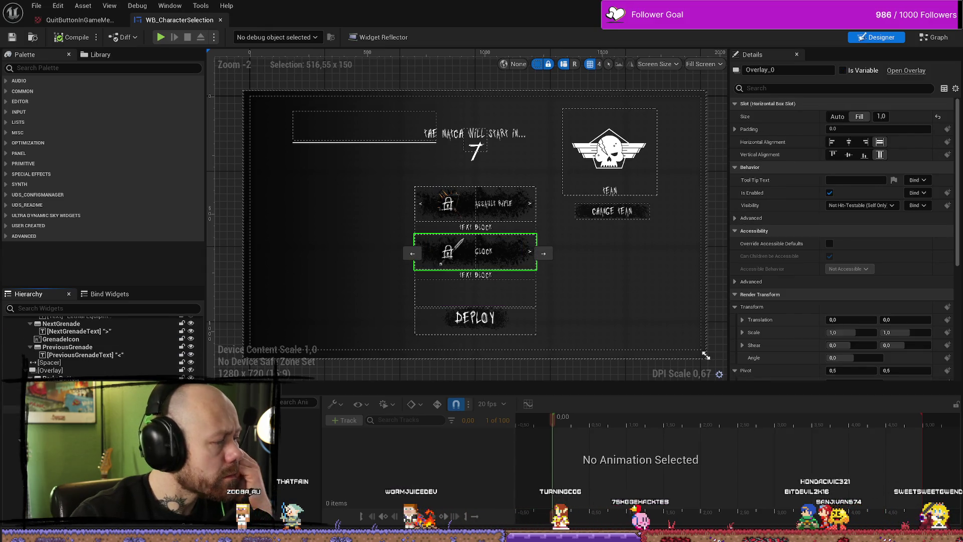
Step: Open WB_InGameMenu from the FPS/UI/Menus folder
key(ctrl+space)
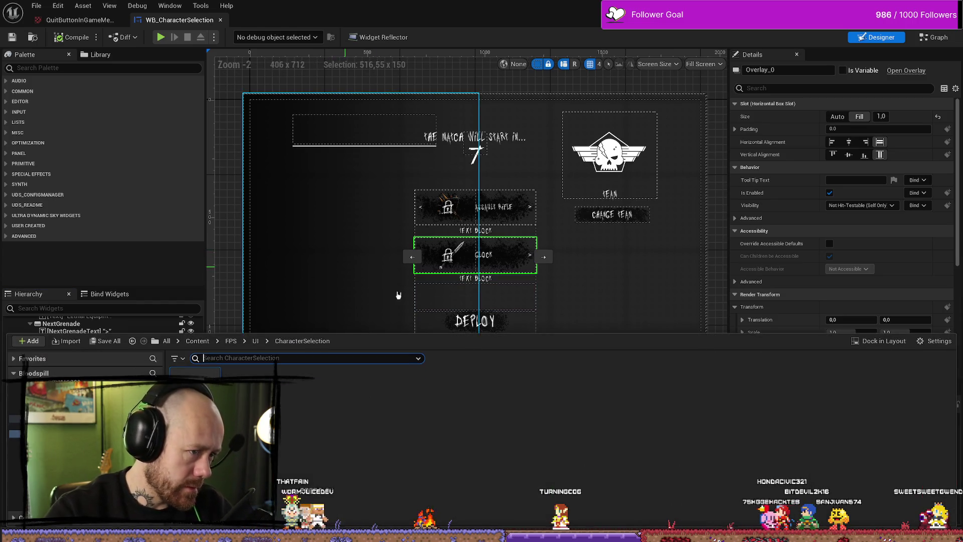
click(255, 340)
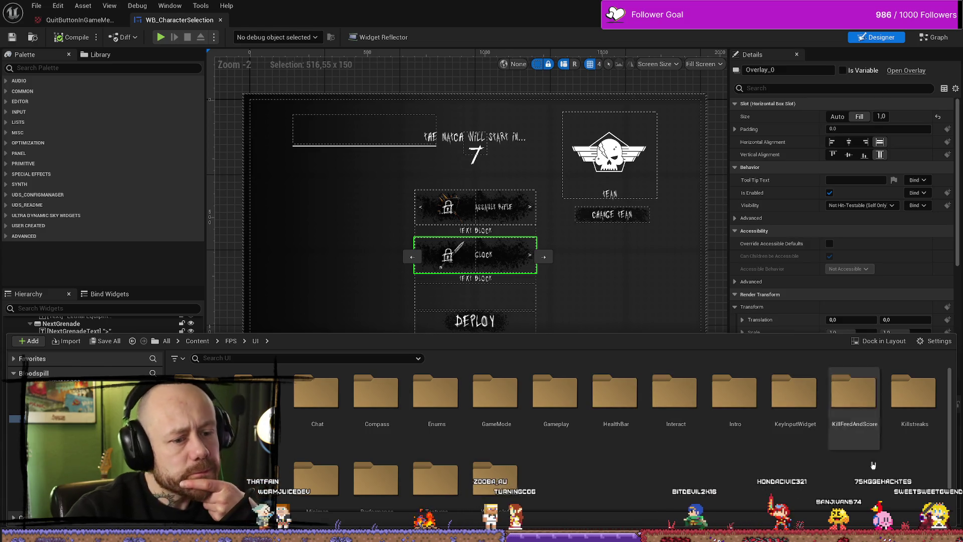
scroll(472, 455, down, 1)
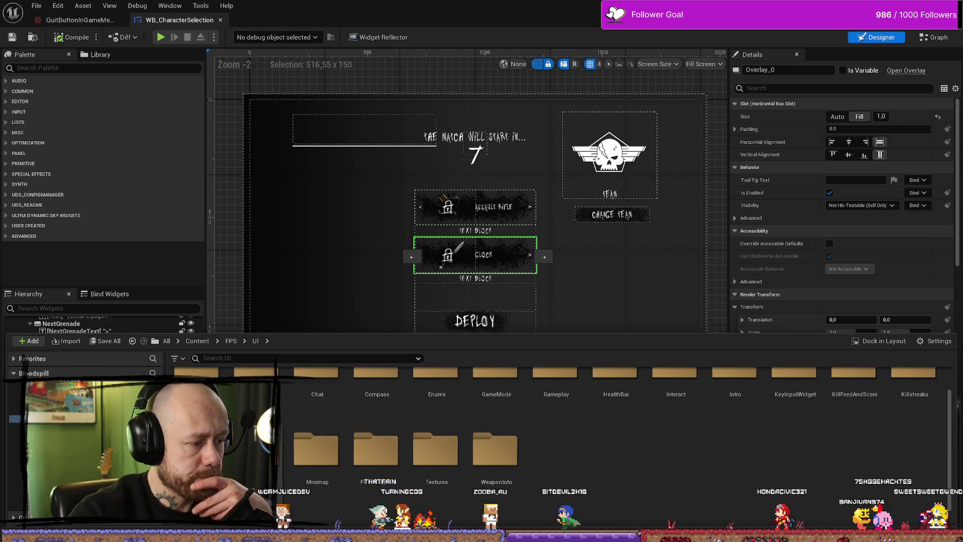
double_click(266, 459)
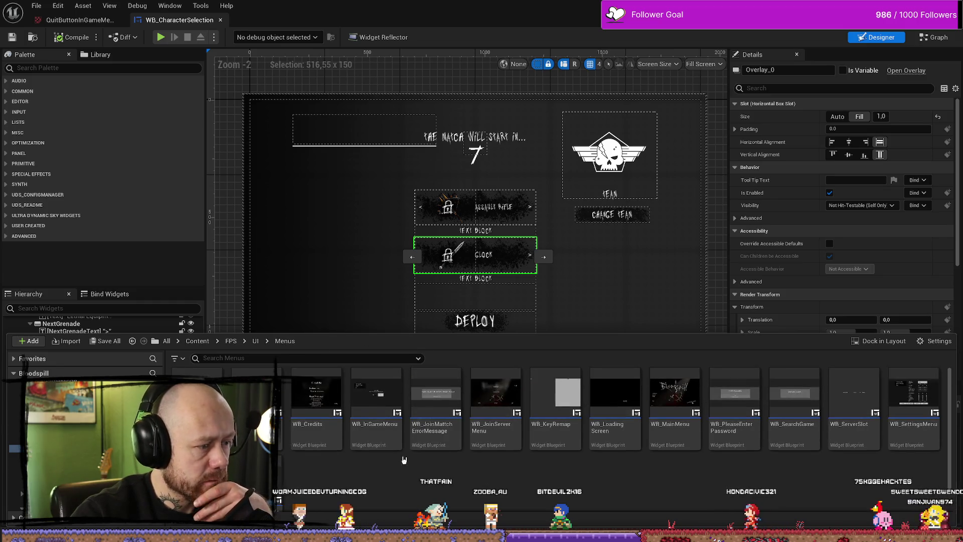
click(380, 408)
double_click(380, 407)
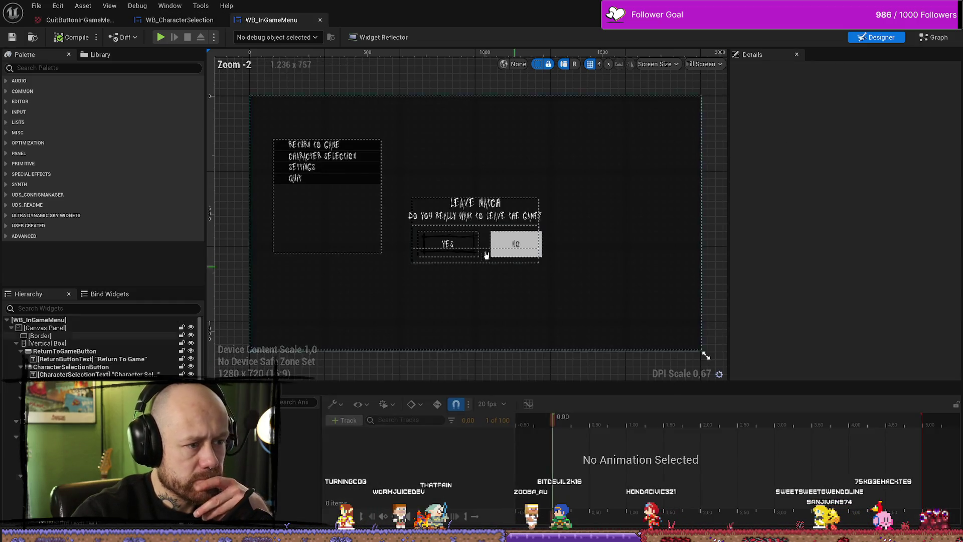
Step: Select the YES quit button and locate its Pressed-state Image setting in Details
click(464, 243)
scroll(882, 251, down, 10)
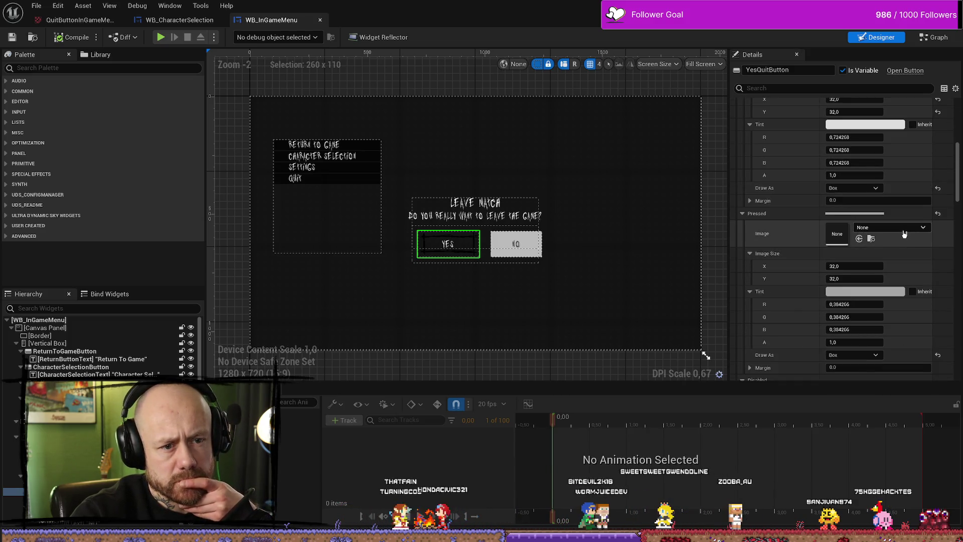
click(904, 234)
scroll(870, 158, up, 3)
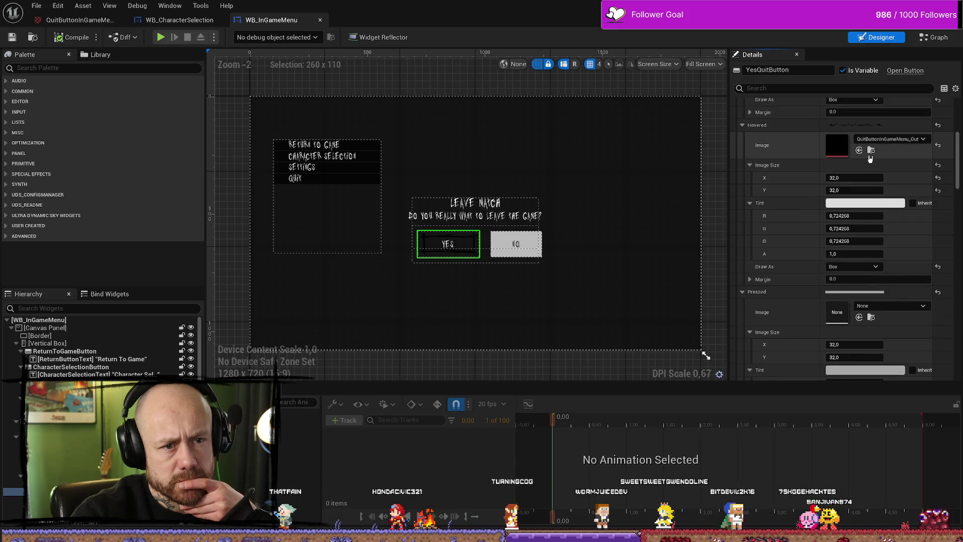
click(870, 151)
click(896, 306)
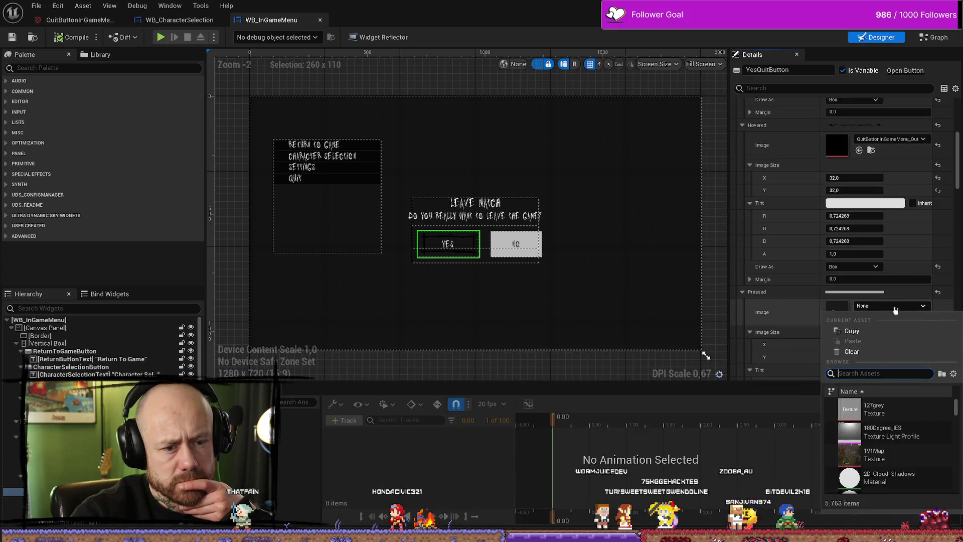
key(Escape)
Step: Assign the thorny QuitButtonInGameMenu outline texture to the Pressed image, then play the village level
click(870, 317)
scroll(776, 465, down, 1)
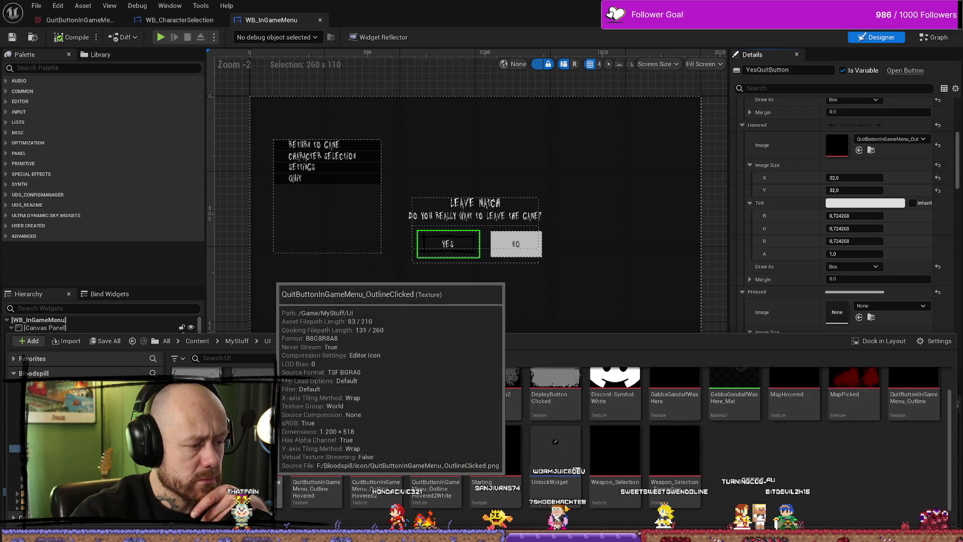
drag(316, 451, 847, 313)
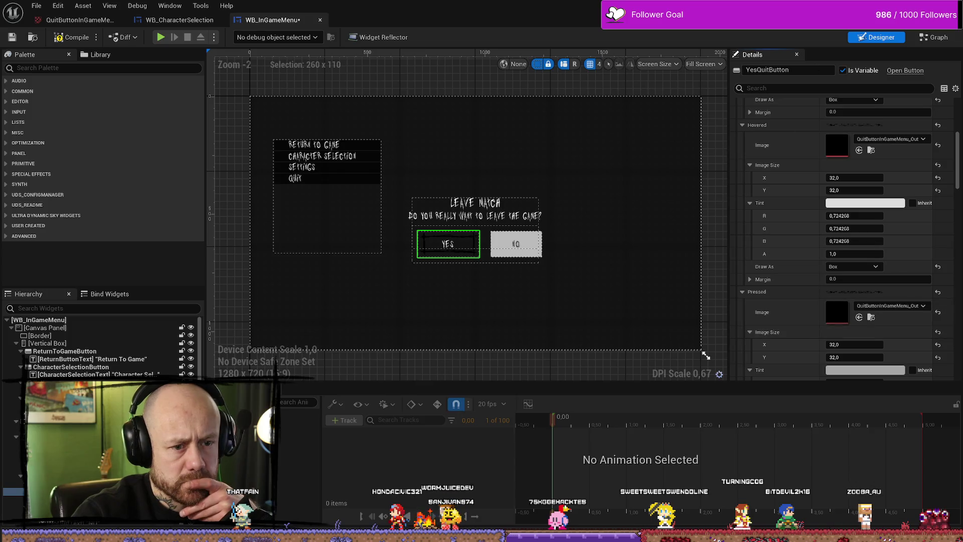
key(alt+Tab)
key(alt+p)
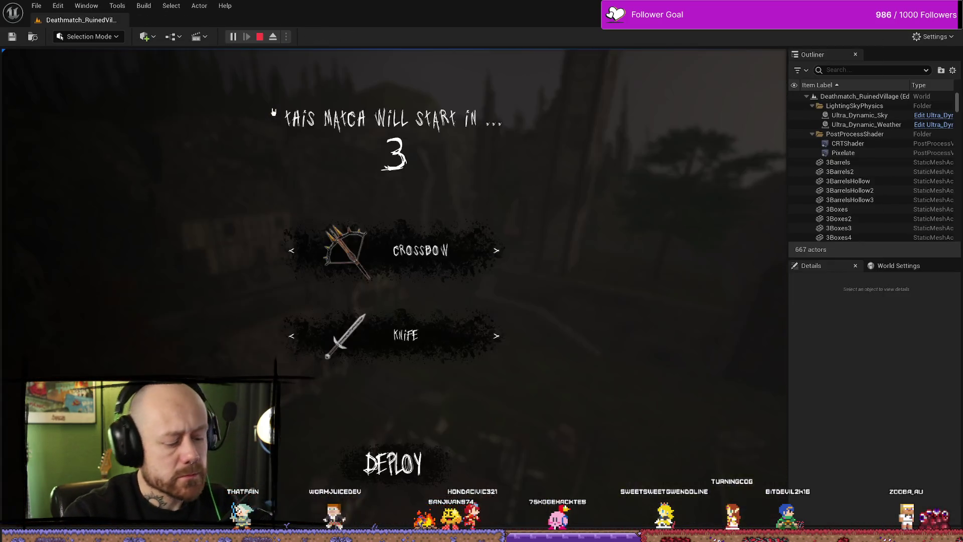
Step: Test the pause menu, quit the match via the Yes button, and stop play
key(Escape)
click(122, 163)
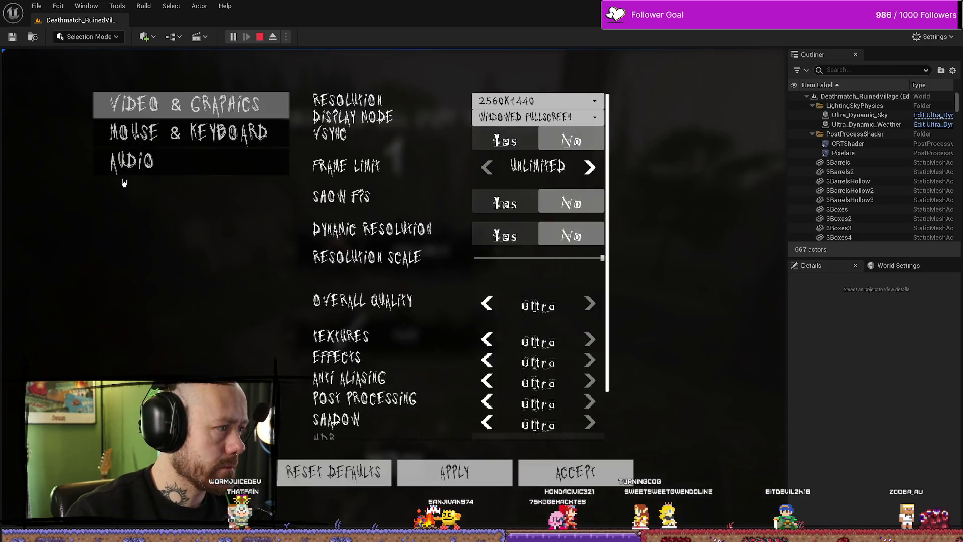
key(Escape)
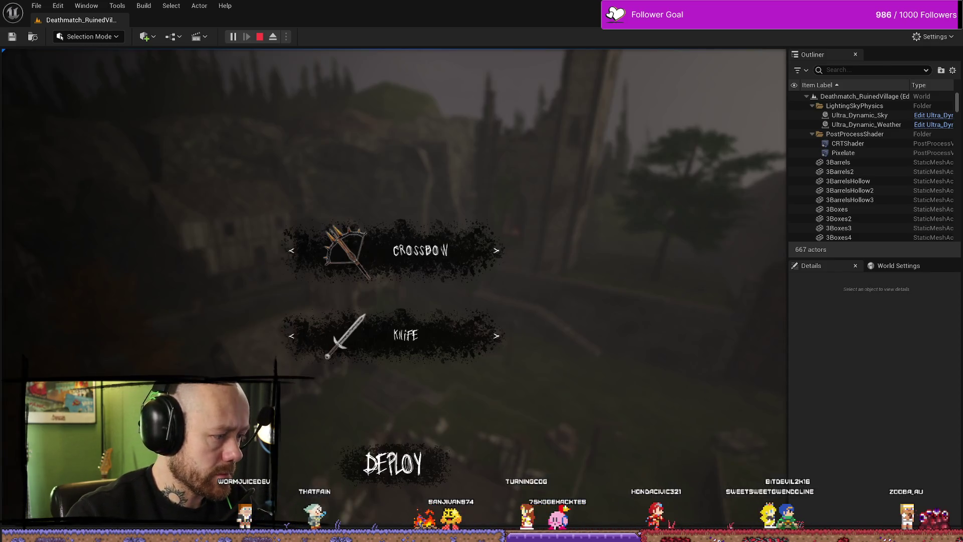
key(Escape)
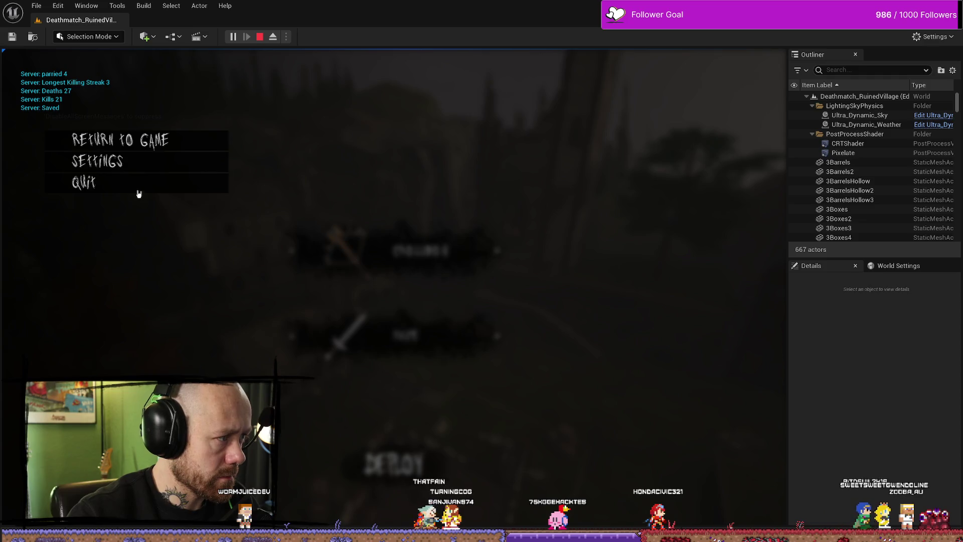
click(139, 190)
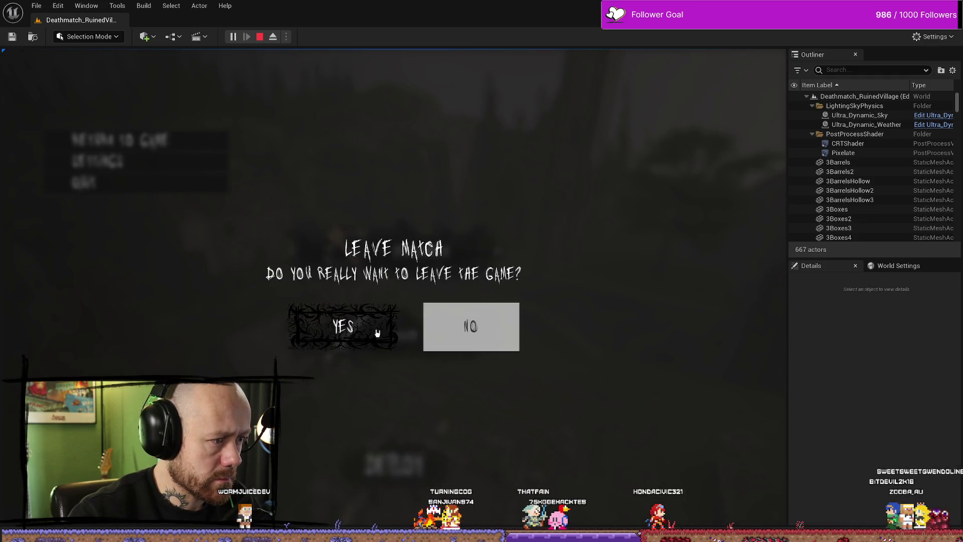
click(377, 332)
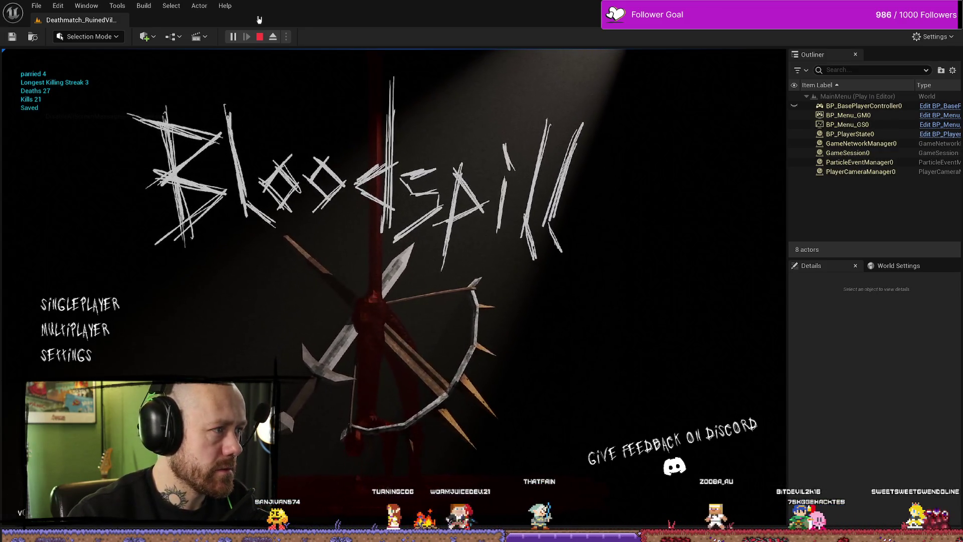
click(262, 37)
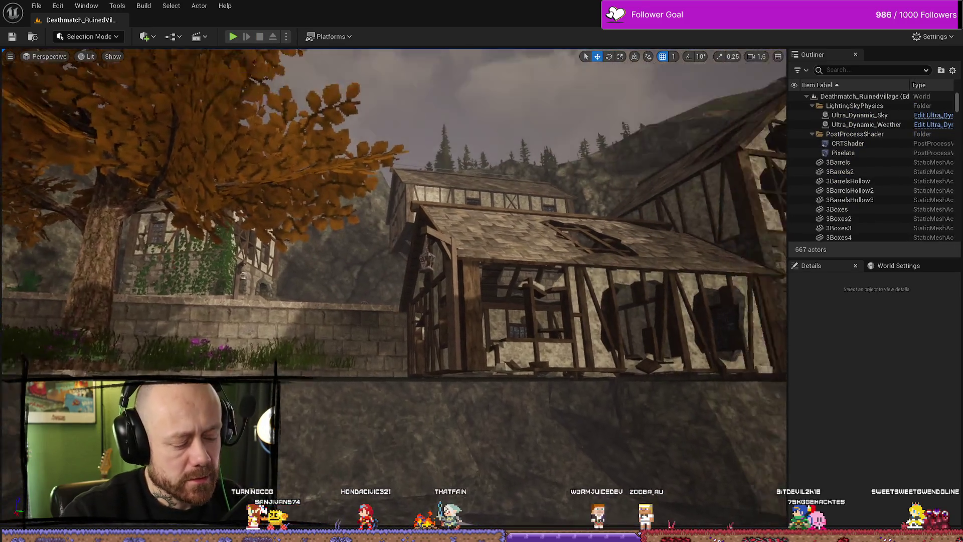
Step: Play again, quit to the main menu through the Yes button, then return to Affinity Photo
mouse_move(556, 199)
mouse_down()
mouse_move(555, 220)
mouse_move(556, 199)
mouse_up()
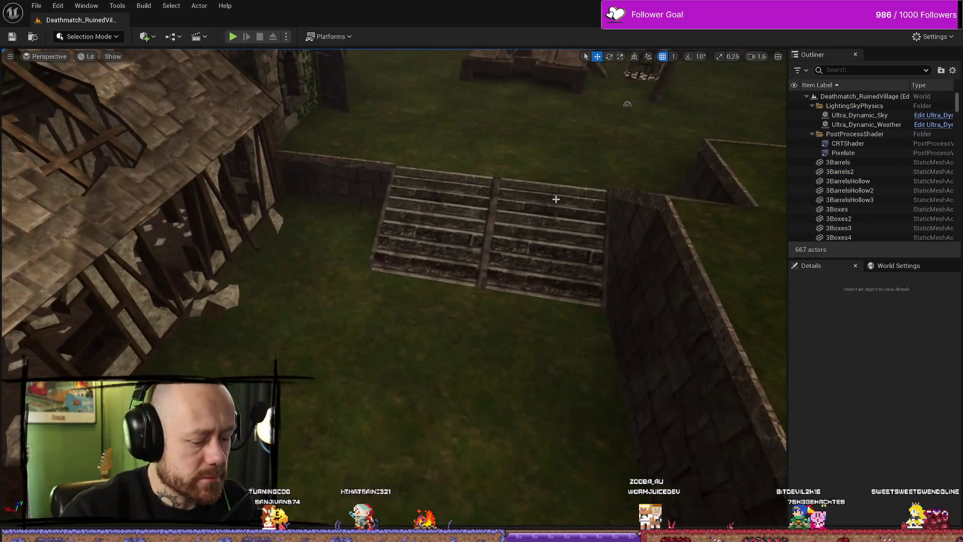
key(alt+p)
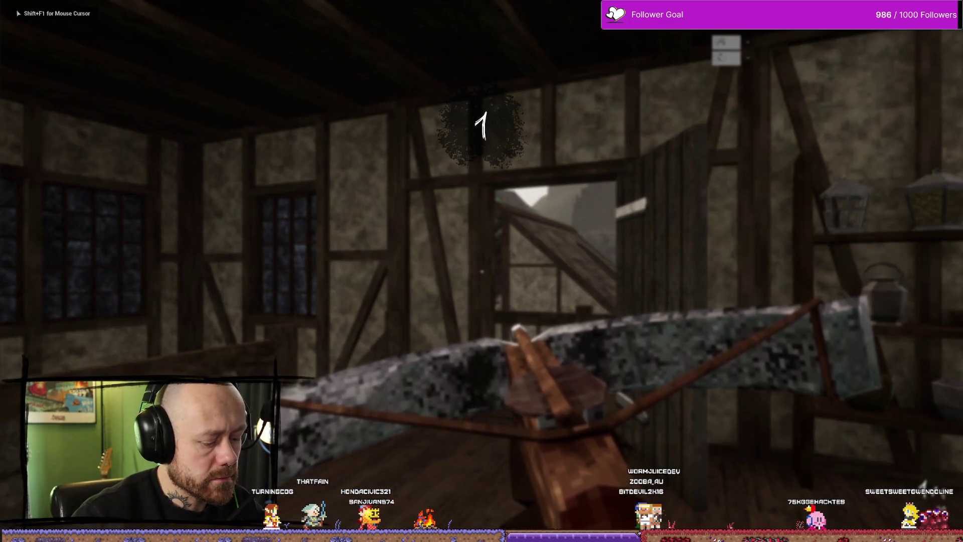
key(Escape)
click(133, 166)
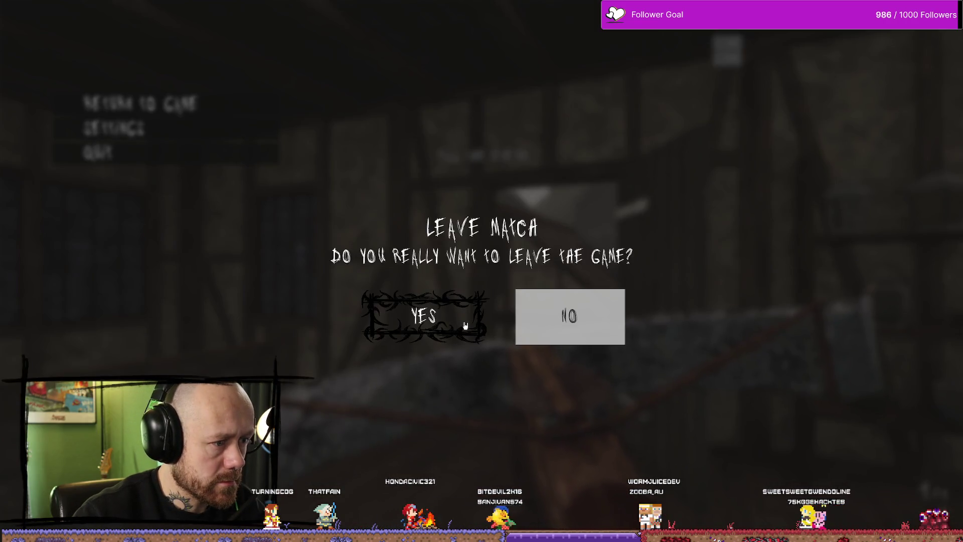
click(465, 326)
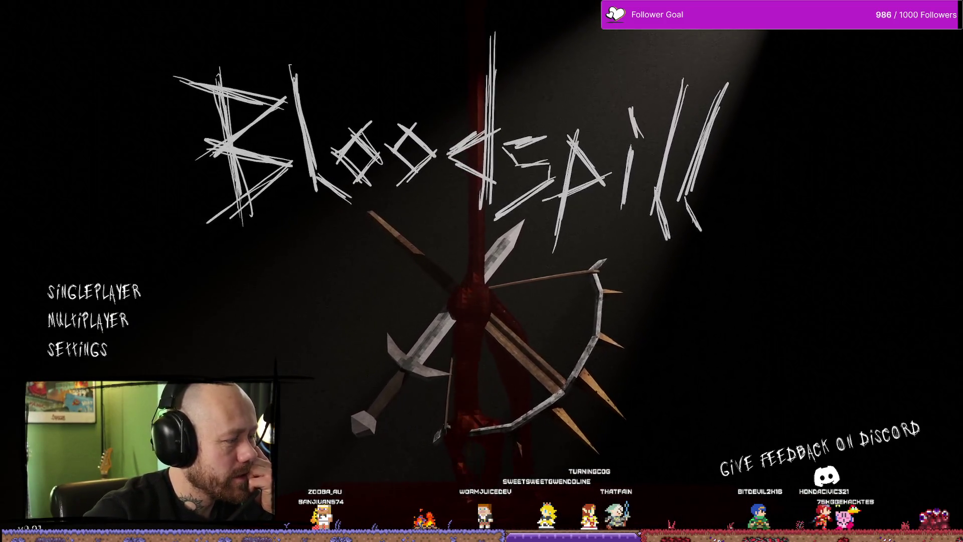
key(Escape)
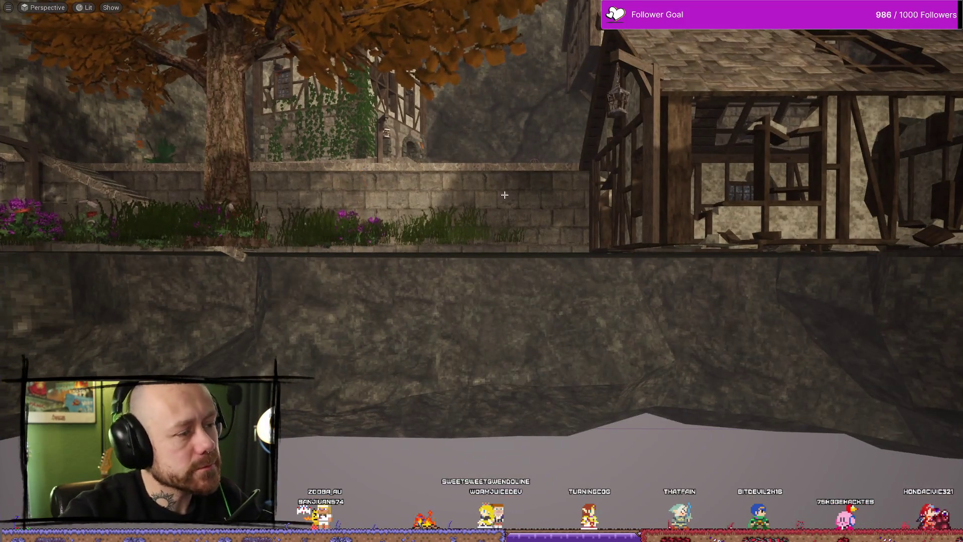
key(ctrl+space)
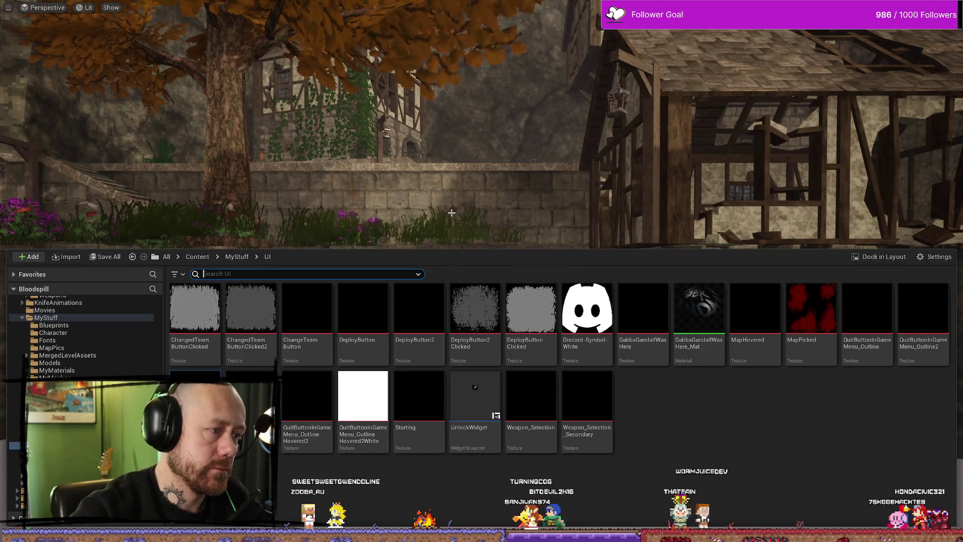
drag(451, 212, 446, 166)
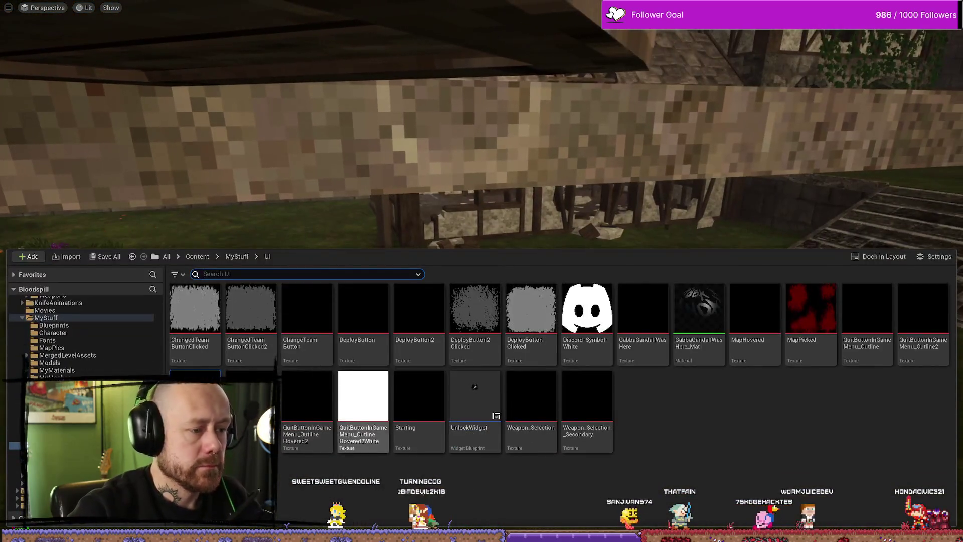
key(alt+Tab)
scroll(659, 326, down, 8)
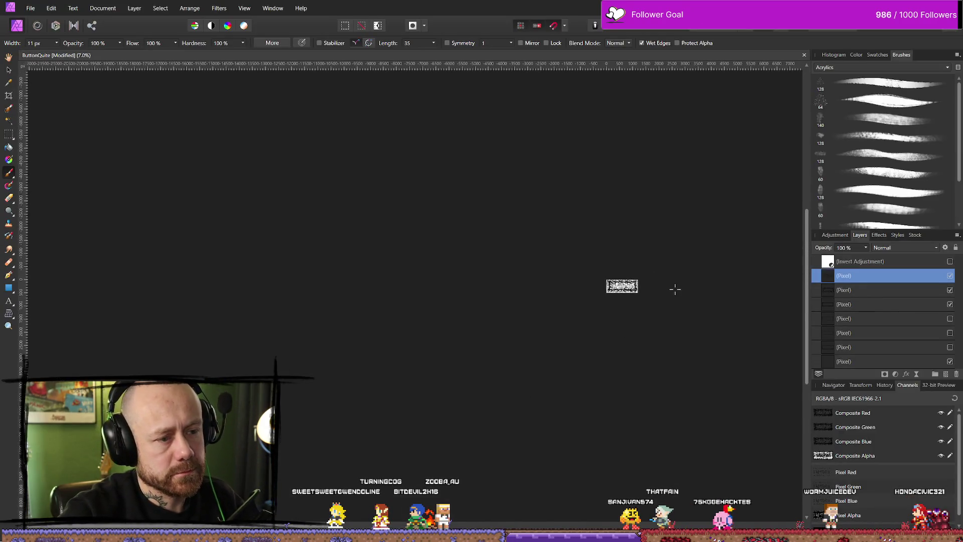
scroll(572, 288, up, 5)
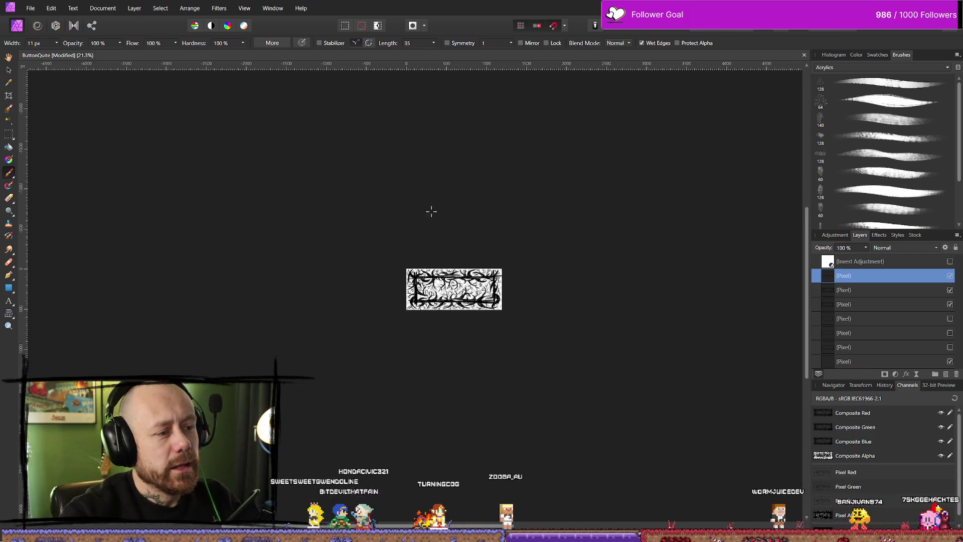
scroll(487, 283, up, 5)
scroll(482, 281, up, 3)
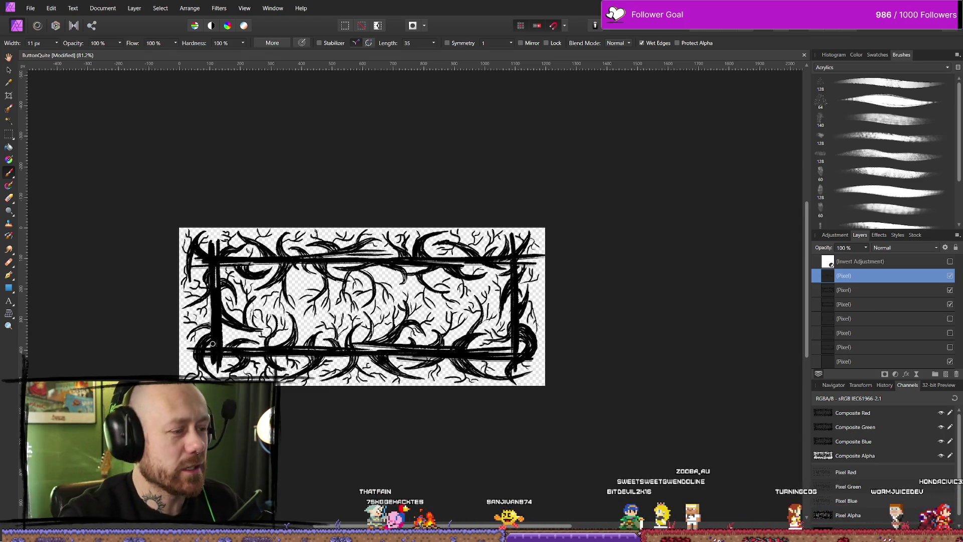
scroll(245, 309, up, 1)
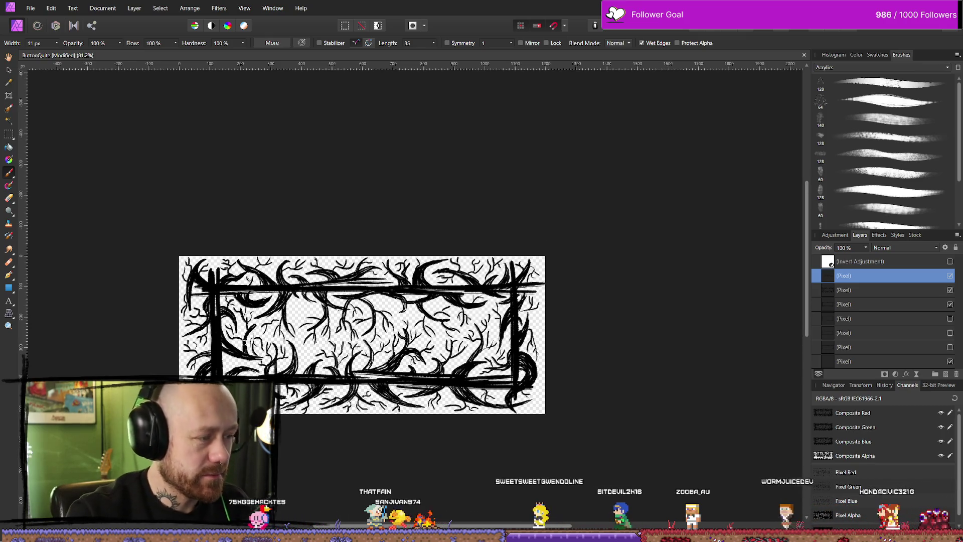
scroll(261, 296, down, 2)
scroll(362, 278, down, 3)
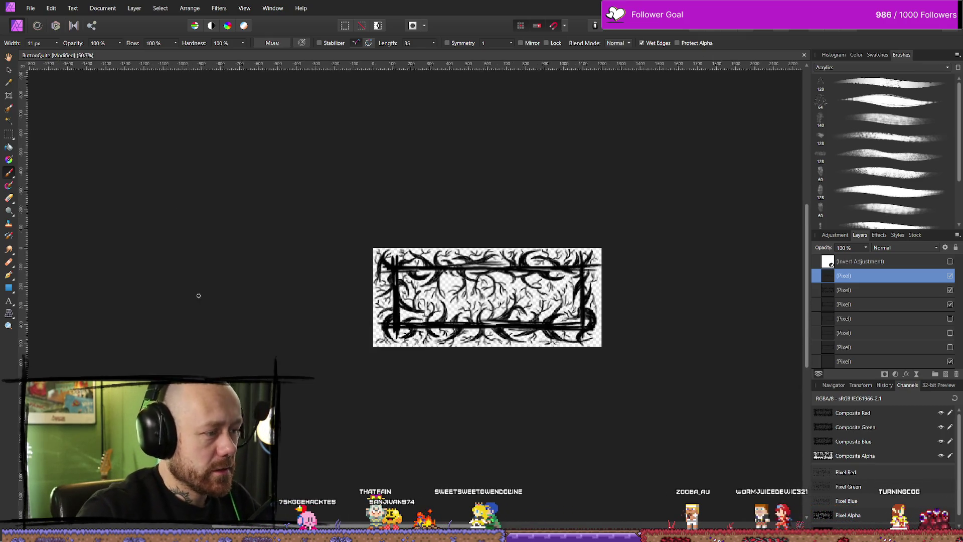
scroll(486, 301, down, 2)
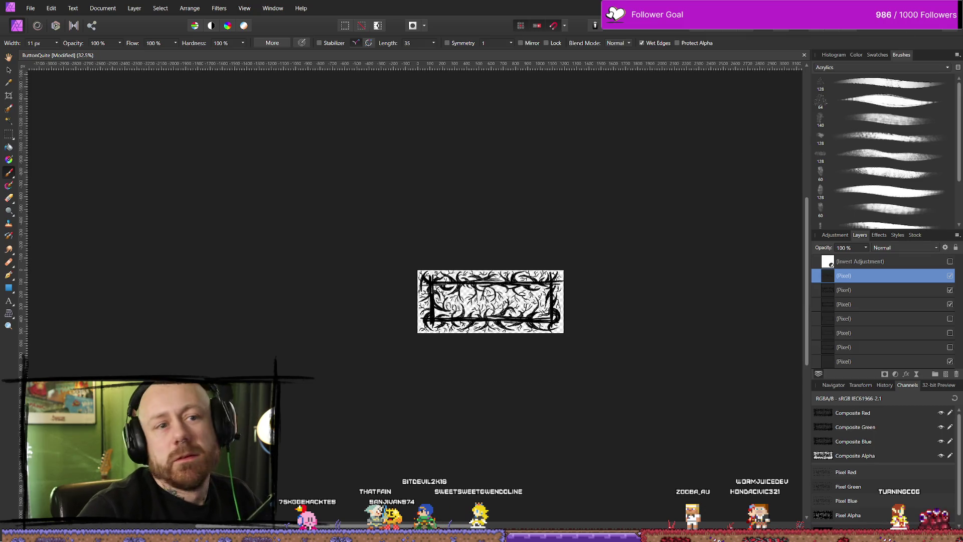
scroll(601, 316, down, 1)
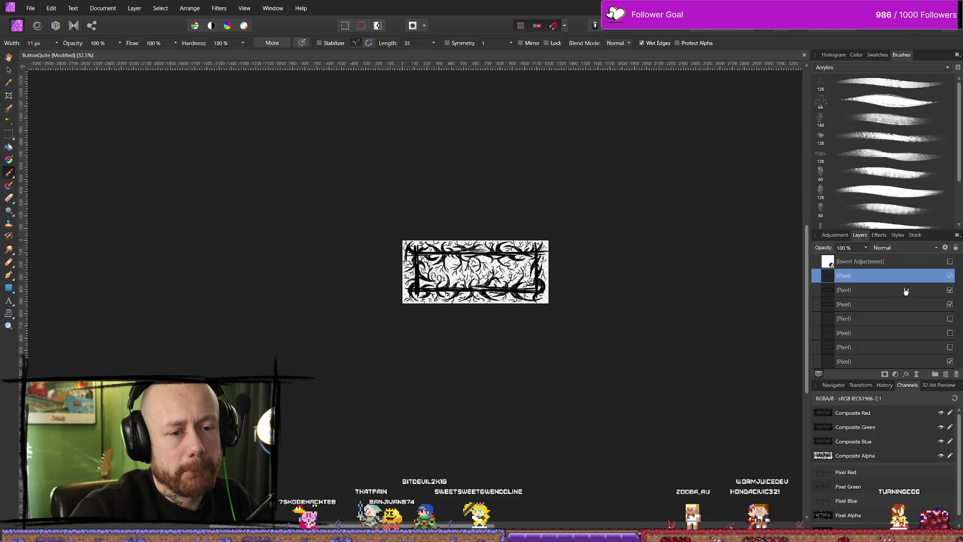
click(950, 276)
click(949, 275)
click(950, 276)
click(950, 276)
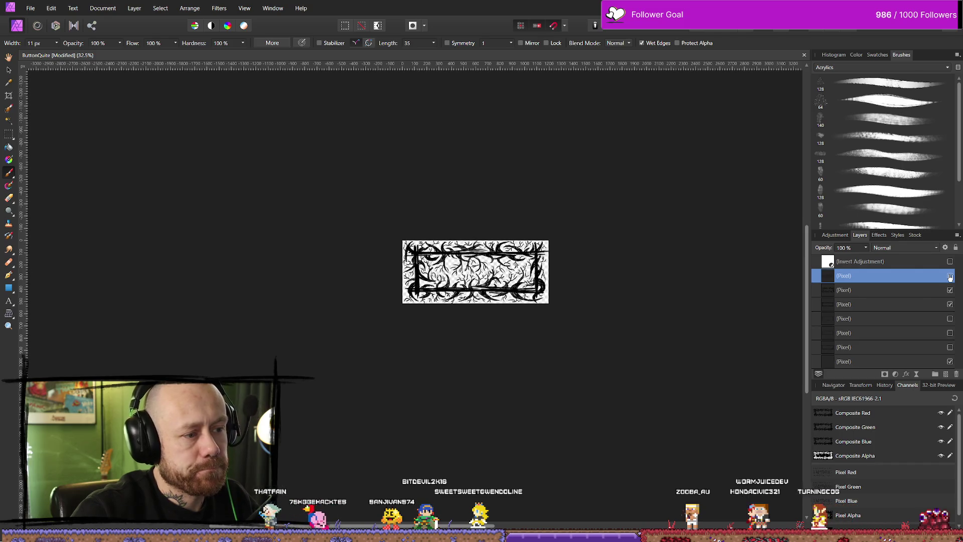
click(949, 276)
click(949, 276)
click(949, 276)
click(950, 275)
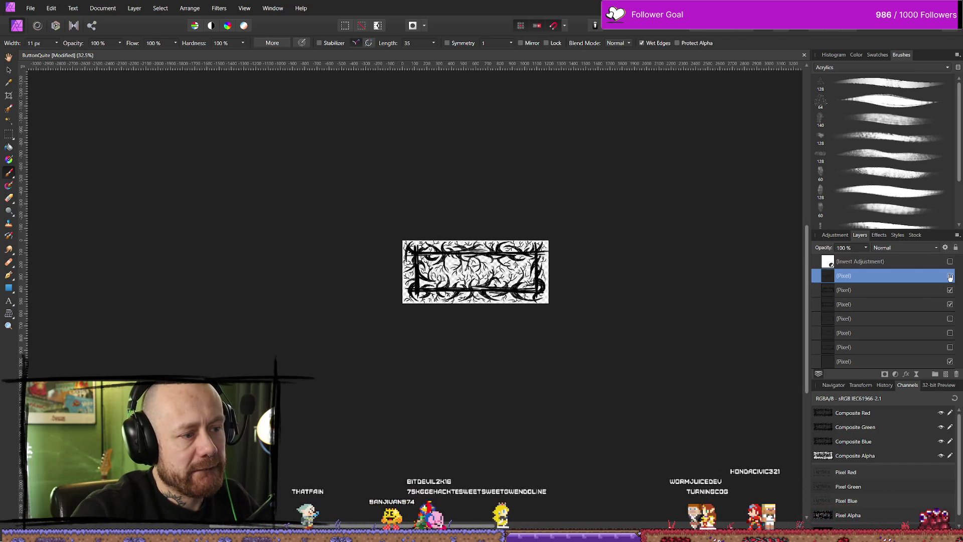
click(950, 276)
click(950, 276)
click(949, 276)
click(949, 276)
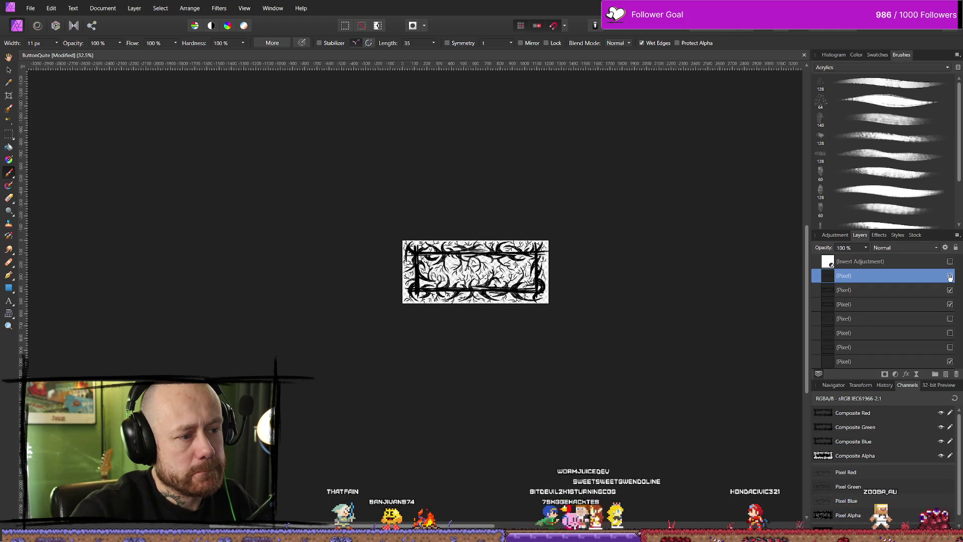
click(949, 276)
click(950, 276)
click(950, 276)
click(950, 276)
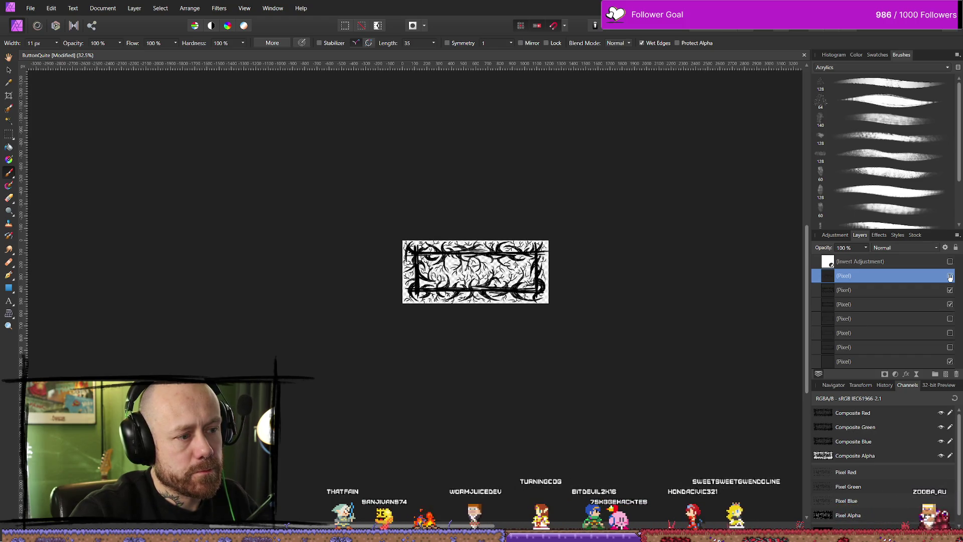
click(950, 276)
click(949, 275)
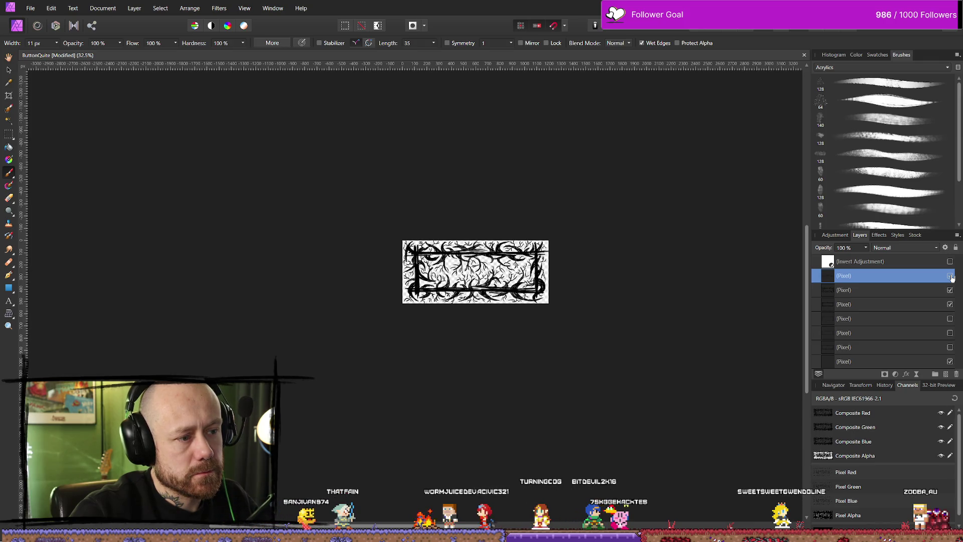
click(950, 276)
click(950, 276)
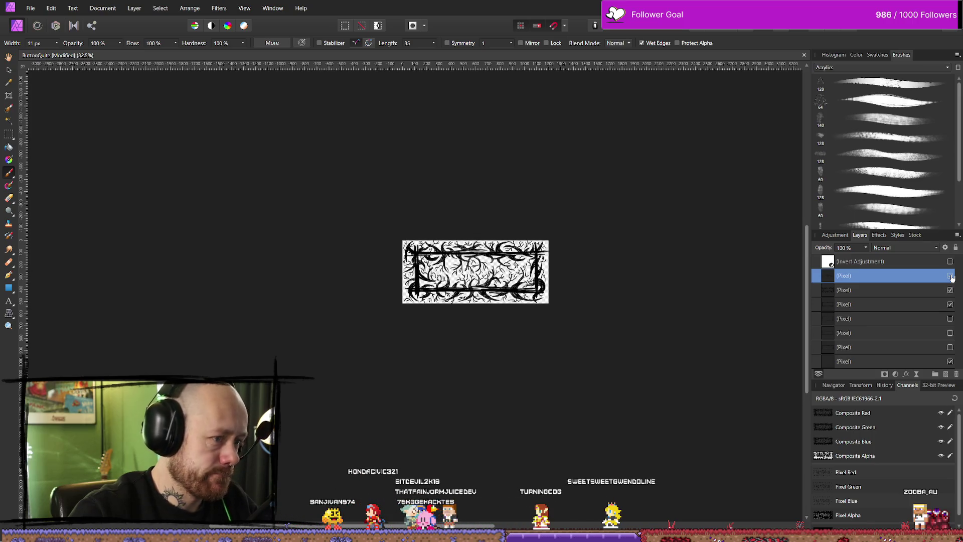
scroll(457, 235, up, 3)
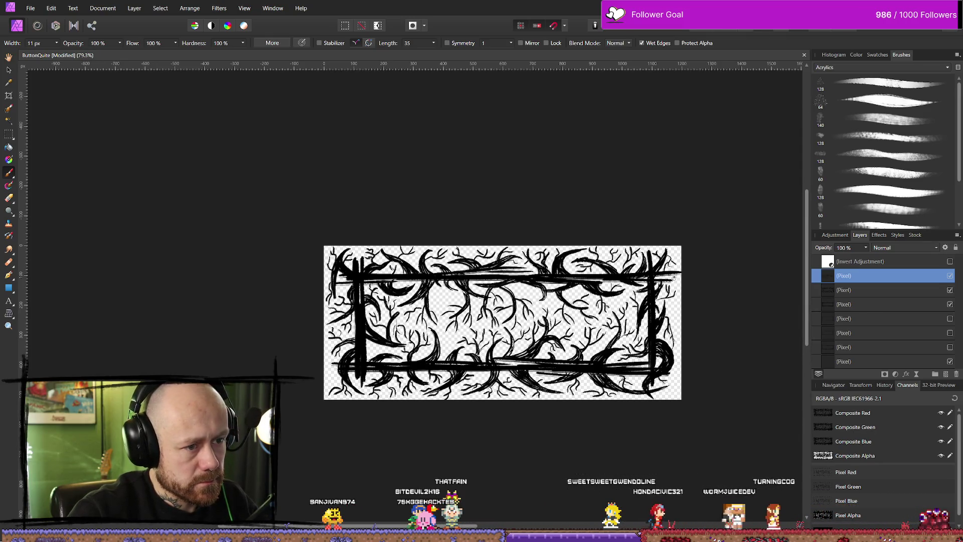
scroll(696, 272, down, 1)
scroll(695, 272, down, 2)
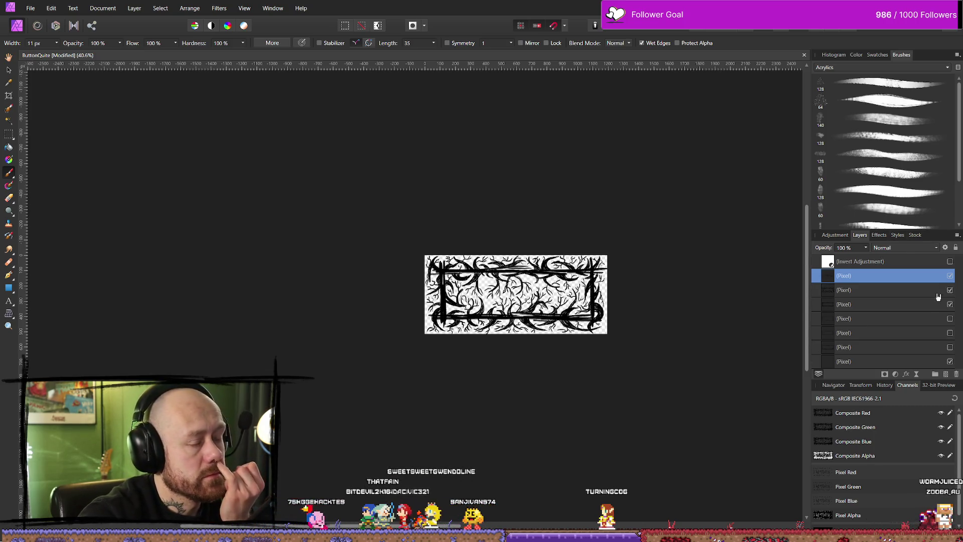
Step: Hide the vein texture layer
click(921, 291)
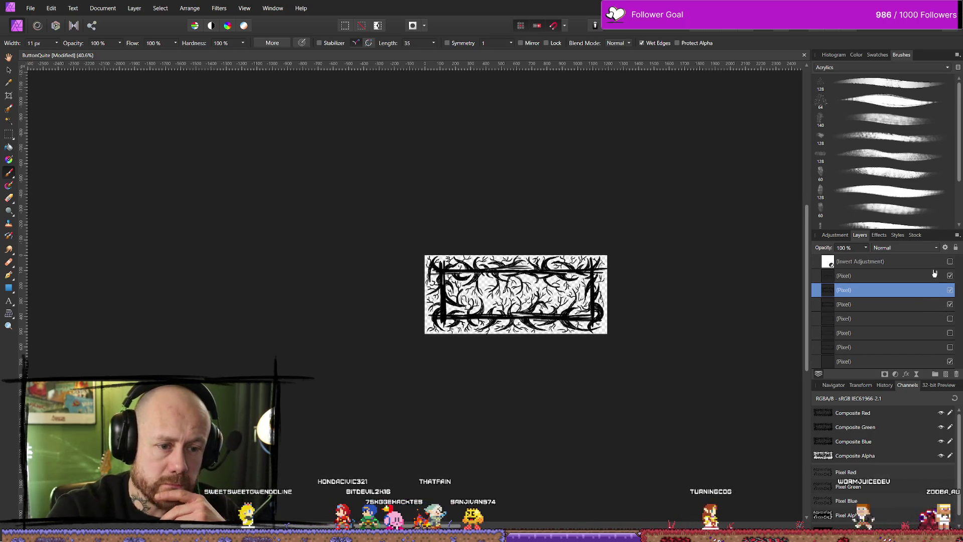
click(933, 274)
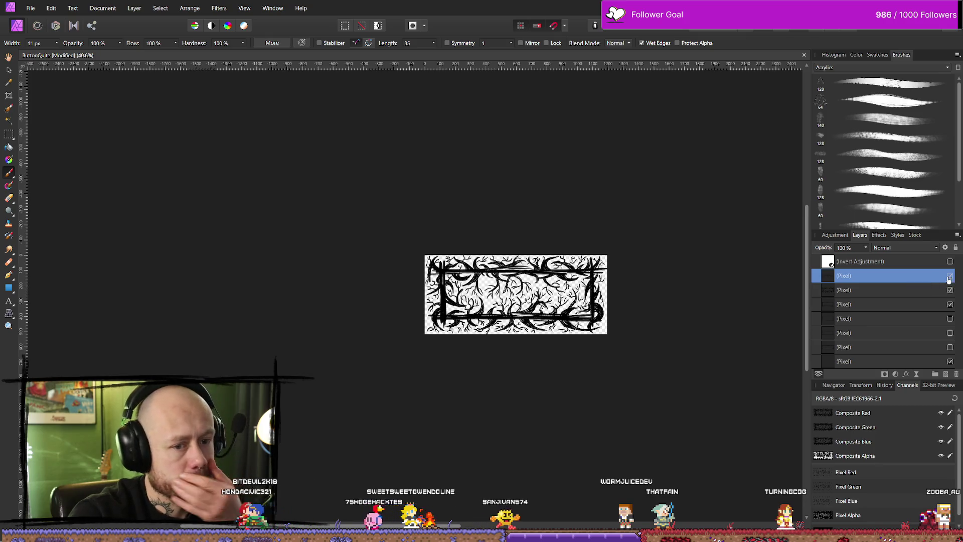
click(948, 277)
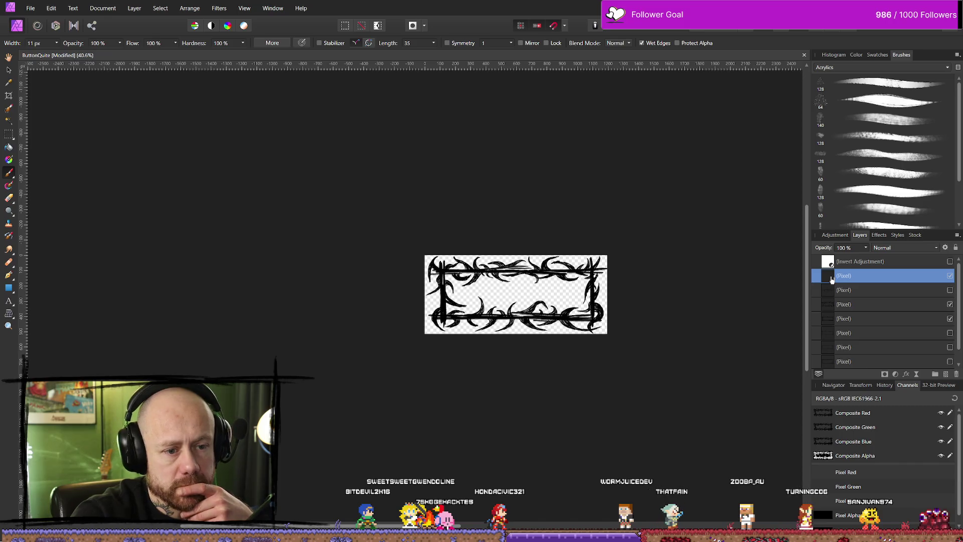
Step: Move the scribble layer down the stack, make it visible and set its opacity to 50%
drag(832, 280, 856, 345)
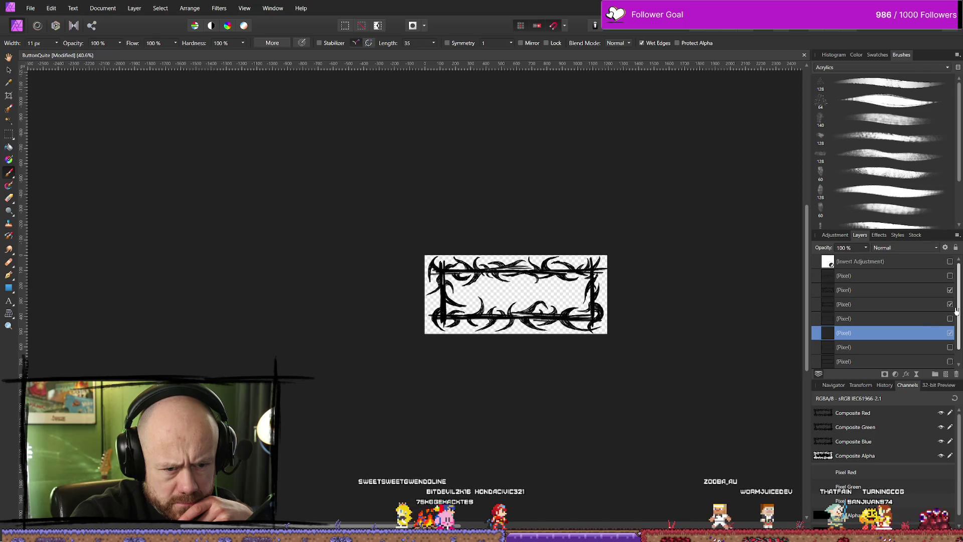
click(949, 332)
click(949, 332)
mouse_move(858, 333)
mouse_down()
mouse_move(853, 319)
mouse_move(862, 317)
mouse_up()
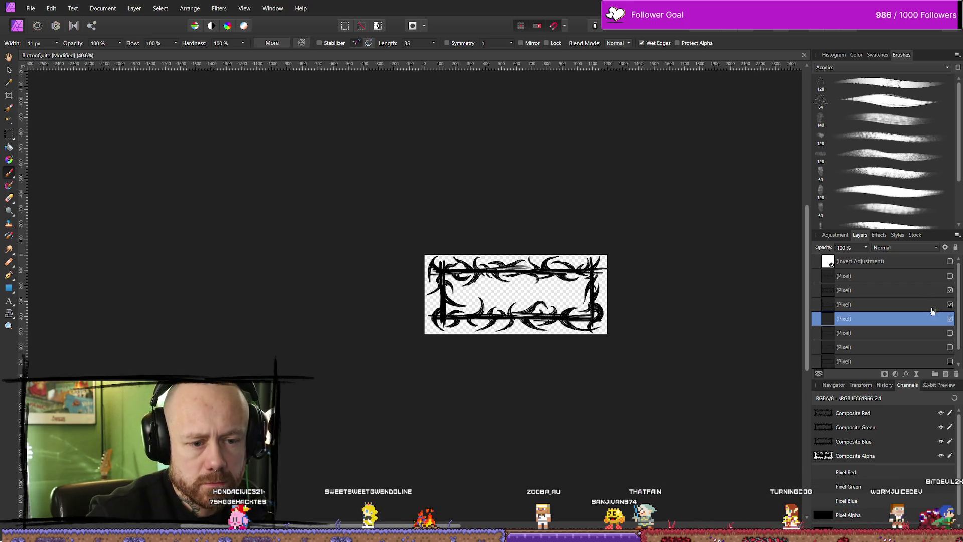
click(865, 248)
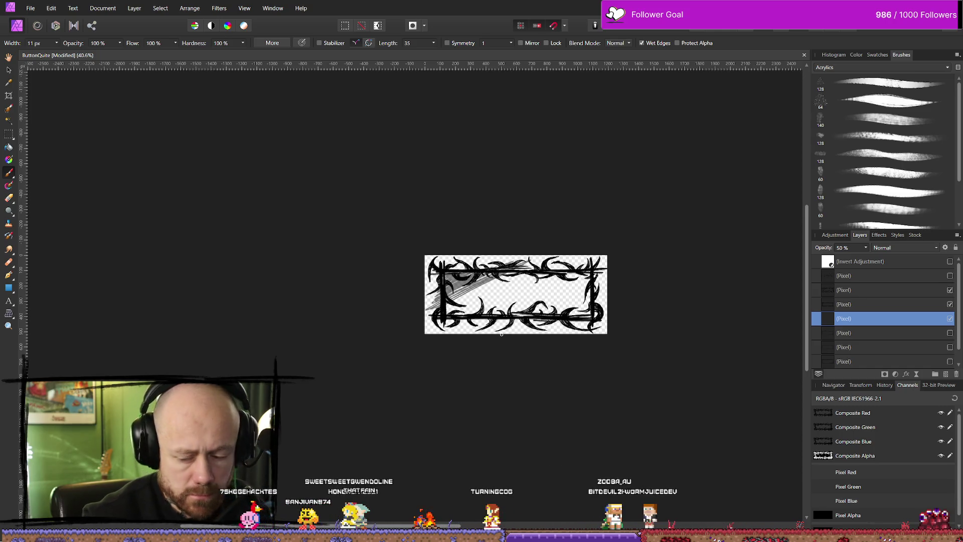
scroll(441, 325, up, 4)
Step: Restore the scribble layer to 100% opacity, paint diagonal hatching, and erase the stray strokes
scroll(476, 301, right, 3)
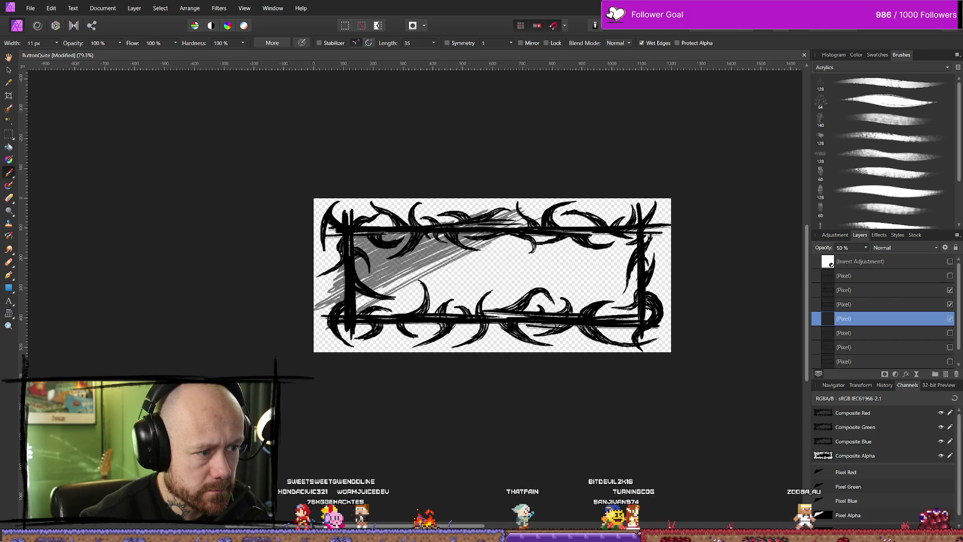
key(0)
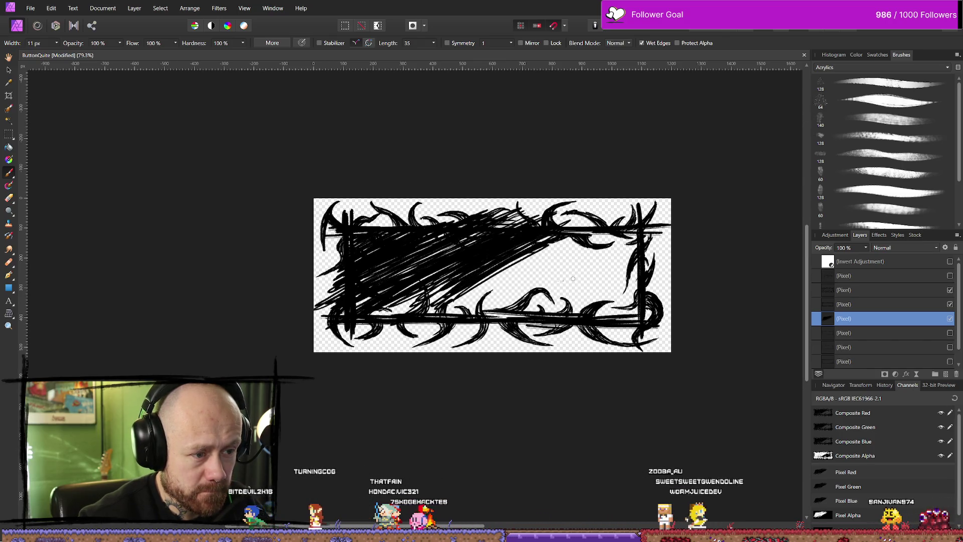
mouse_move(573, 271)
mouse_down()
mouse_move(565, 284)
mouse_move(602, 271)
mouse_move(584, 291)
mouse_up()
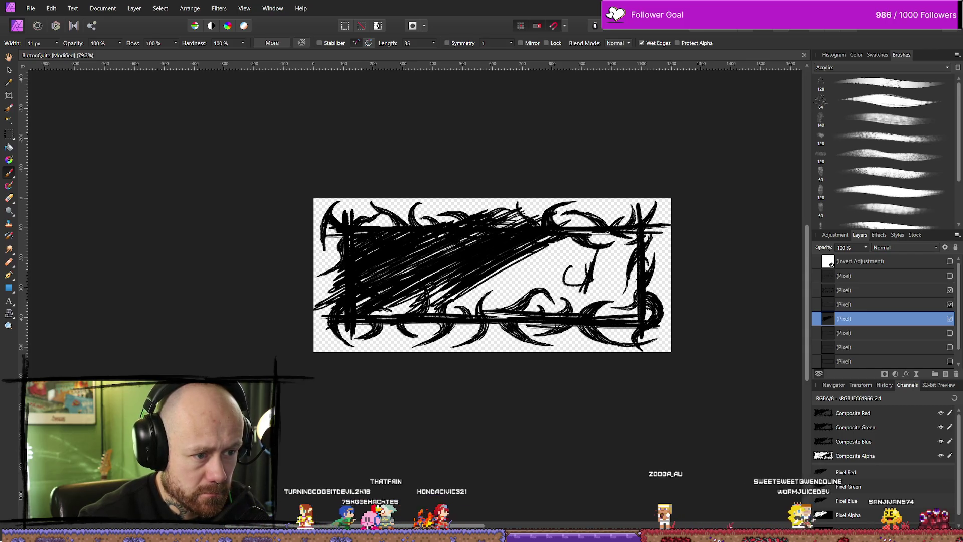
mouse_move(605, 235)
mouse_down()
mouse_move(541, 326)
mouse_move(597, 232)
mouse_up()
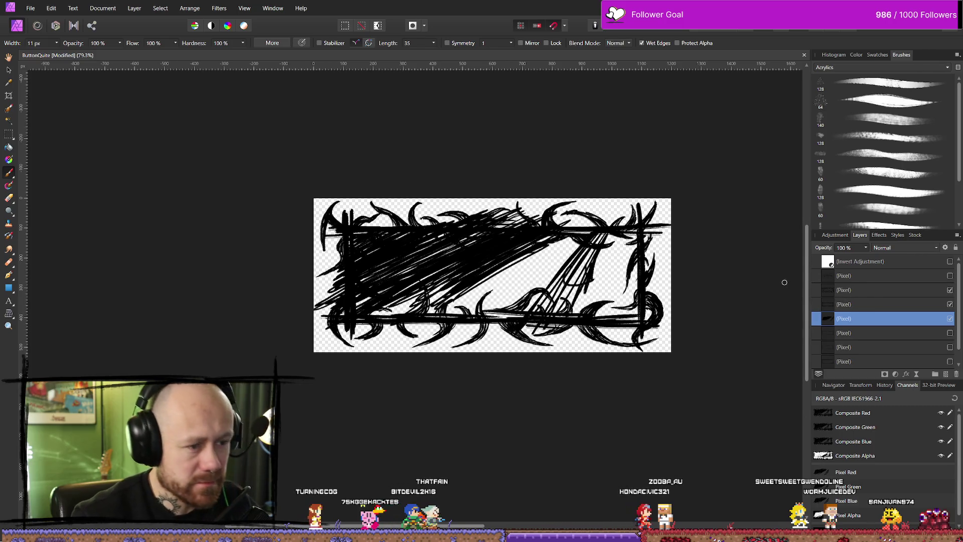
key(e)
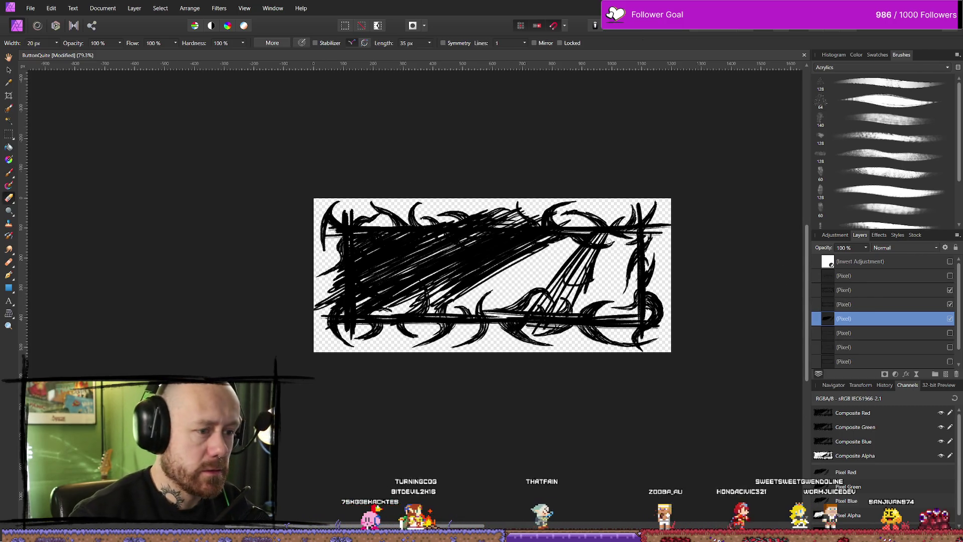
mouse_move(570, 262)
mouse_down()
mouse_move(562, 301)
mouse_move(591, 242)
mouse_up()
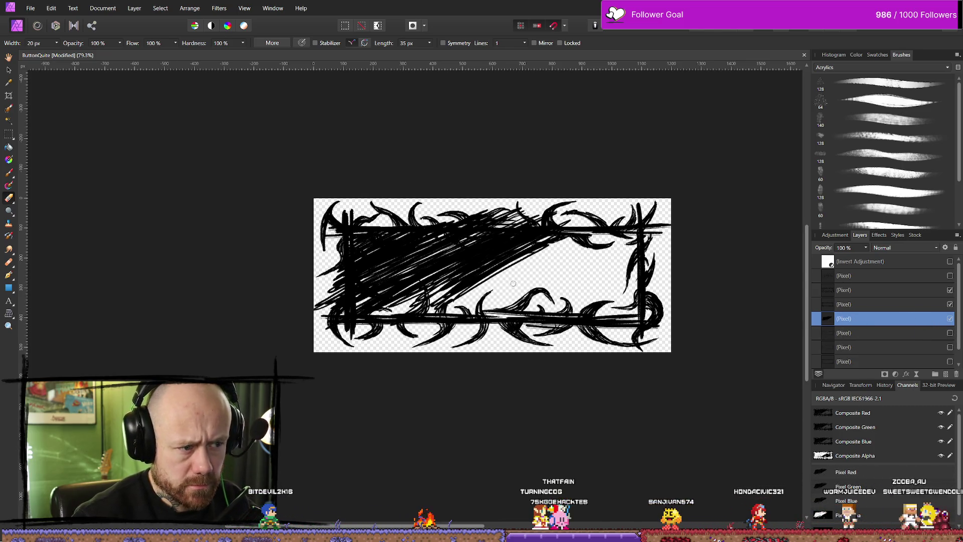
key(b)
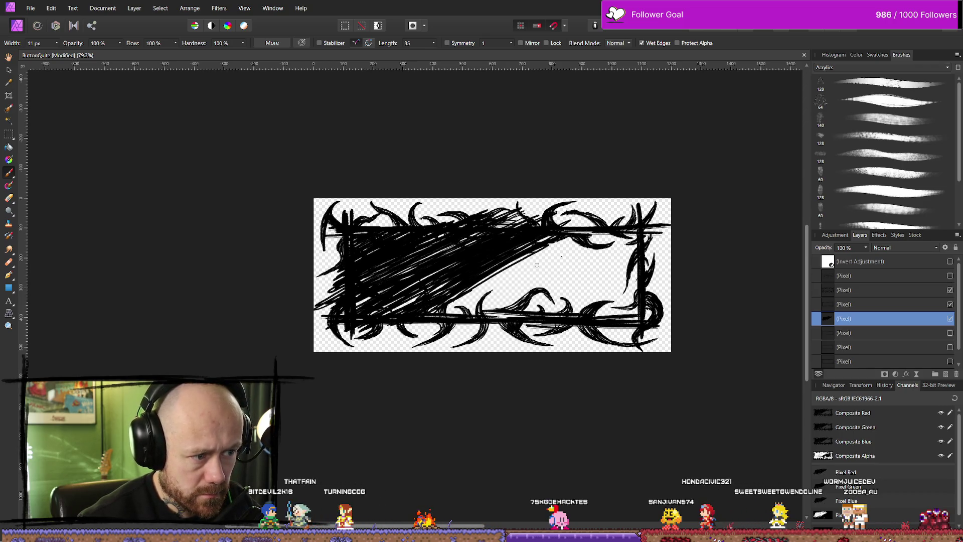
Step: Paint two more diagonal strokes to thicken and darken the scribble fill's right edge
drag(500, 277, 541, 254)
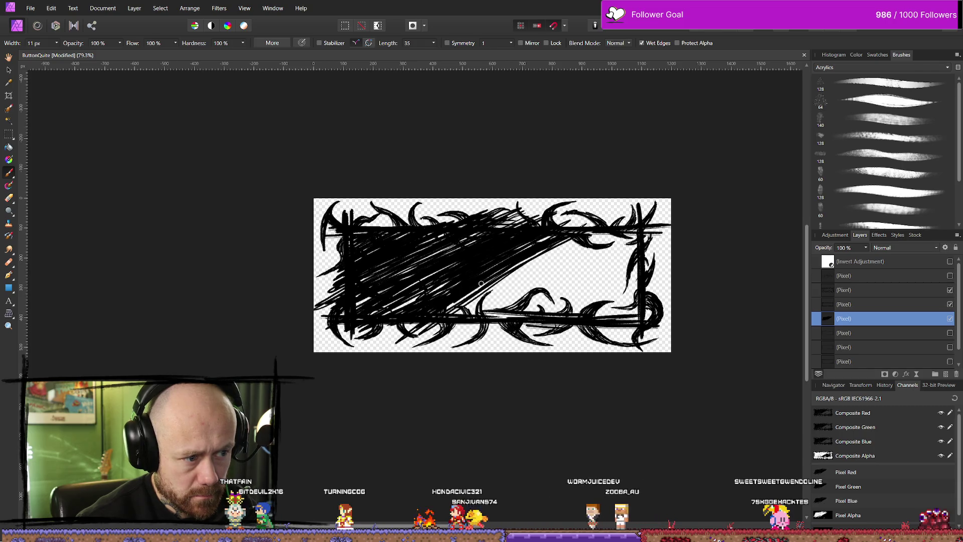
drag(579, 234, 484, 301)
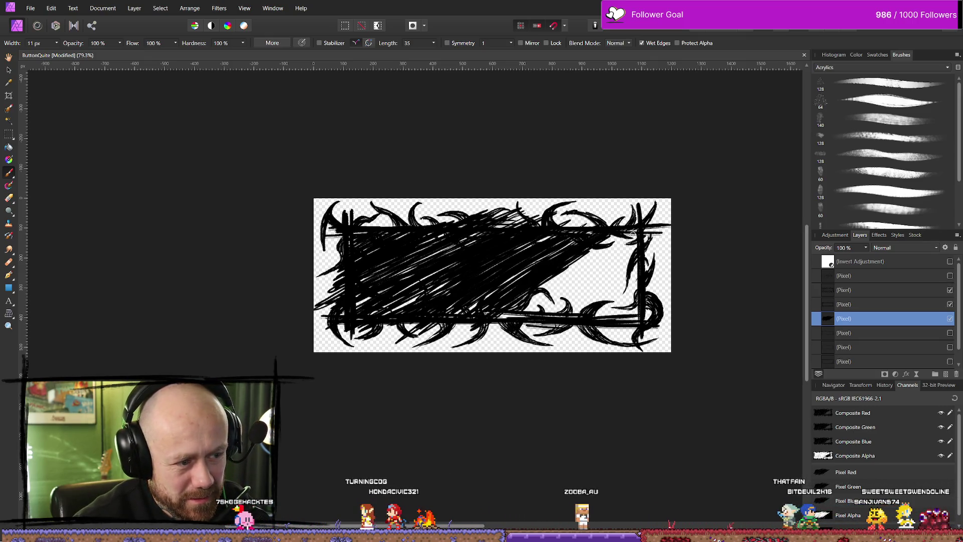
Step: Hatch over the remaining white area at upper right, then switch to the Erase Brush
drag(622, 236, 513, 316)
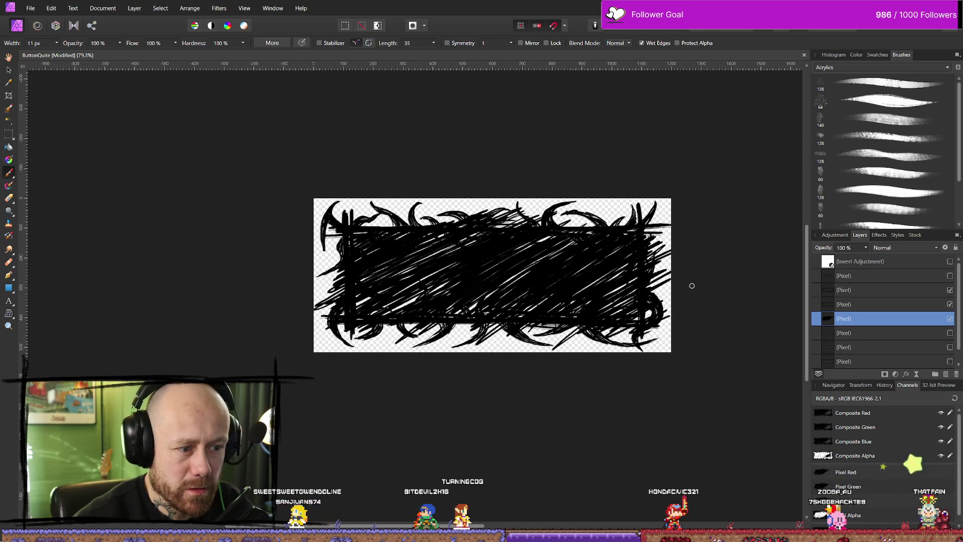
key(e)
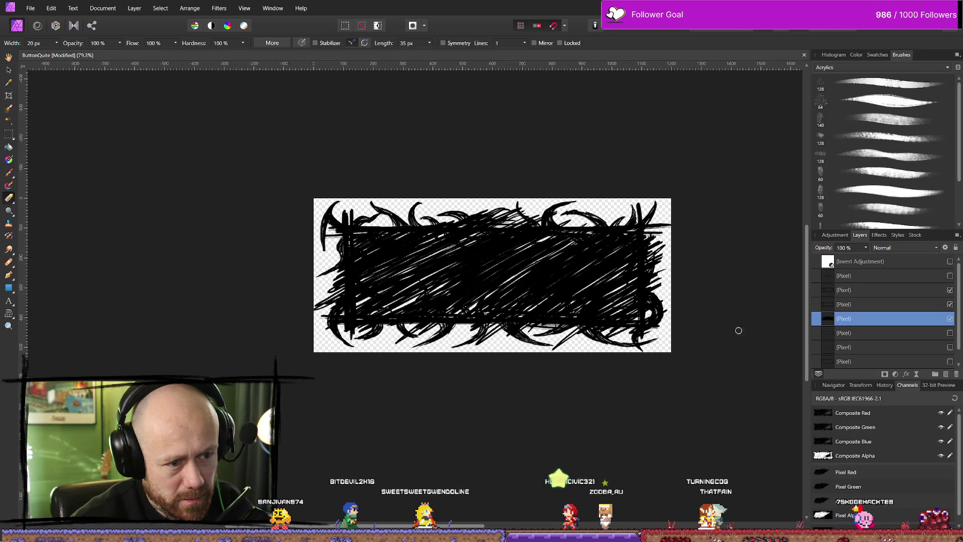
Step: Fade the scribble layer to 50% opacity so the hatching turns grey
click(865, 247)
drag(858, 257, 834, 263)
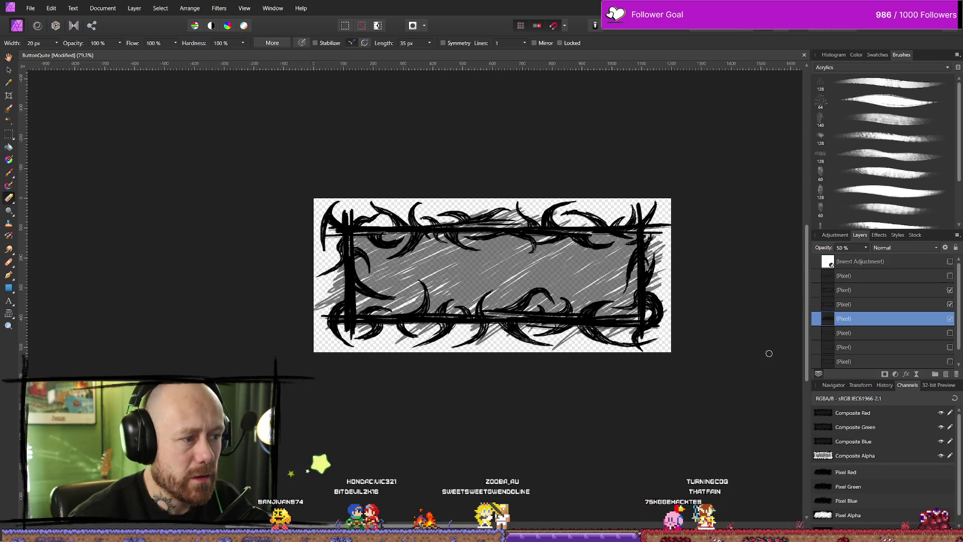
scroll(510, 289, down, 5)
scroll(554, 326, up, 5)
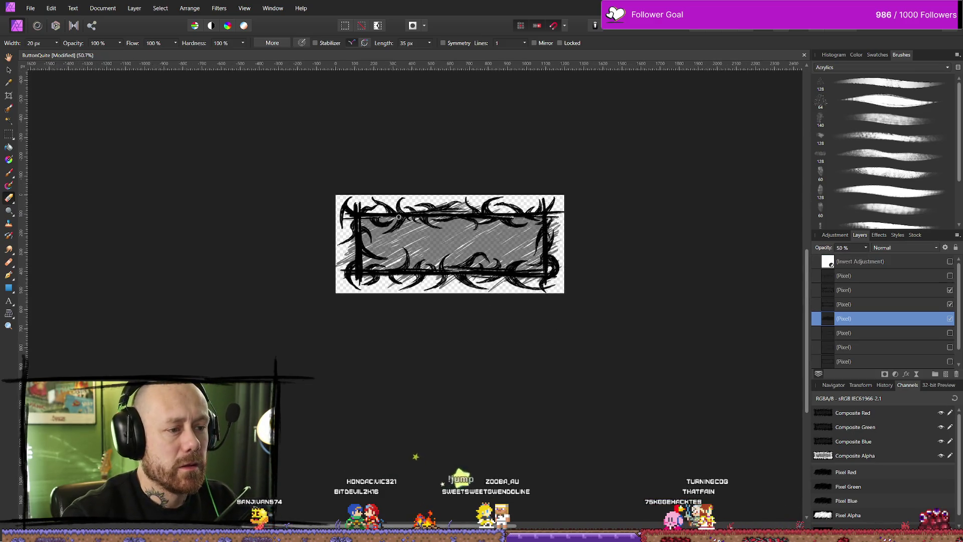
Step: Hide the thorny decoration layer, leaving only the plain rectangular frame lines
click(949, 290)
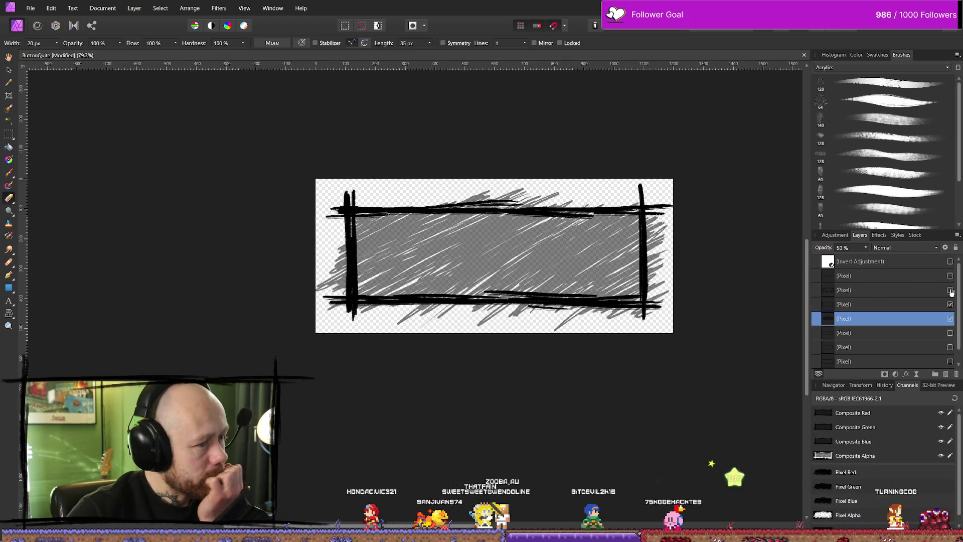
click(949, 290)
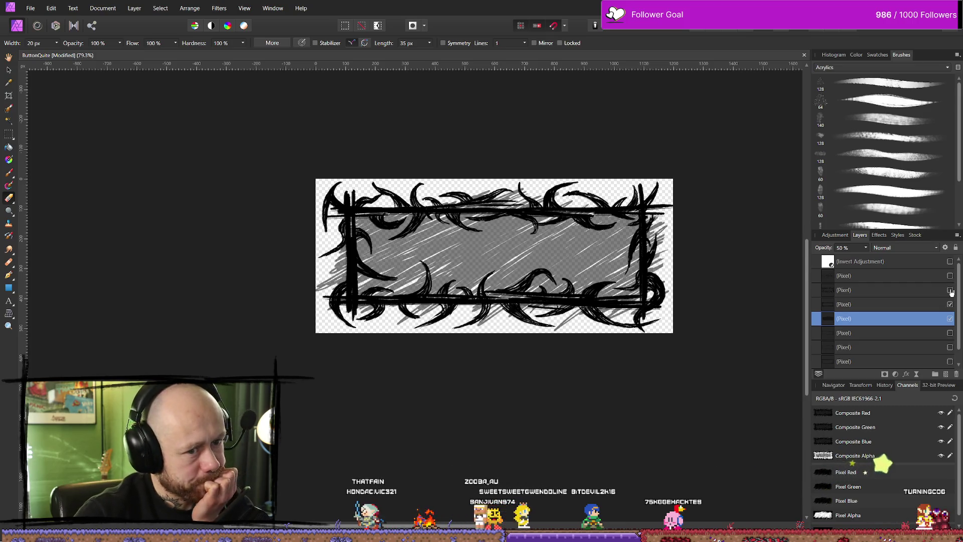
click(950, 290)
click(31, 8)
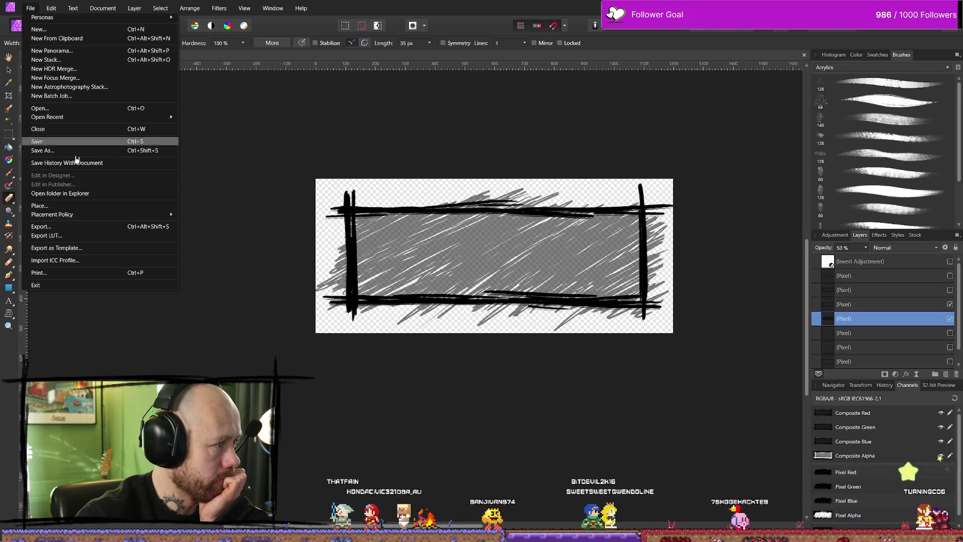
Step: Export the plain hatched frame as a 1200 × 518 px PNG into the Bloodspill icon folder
click(75, 227)
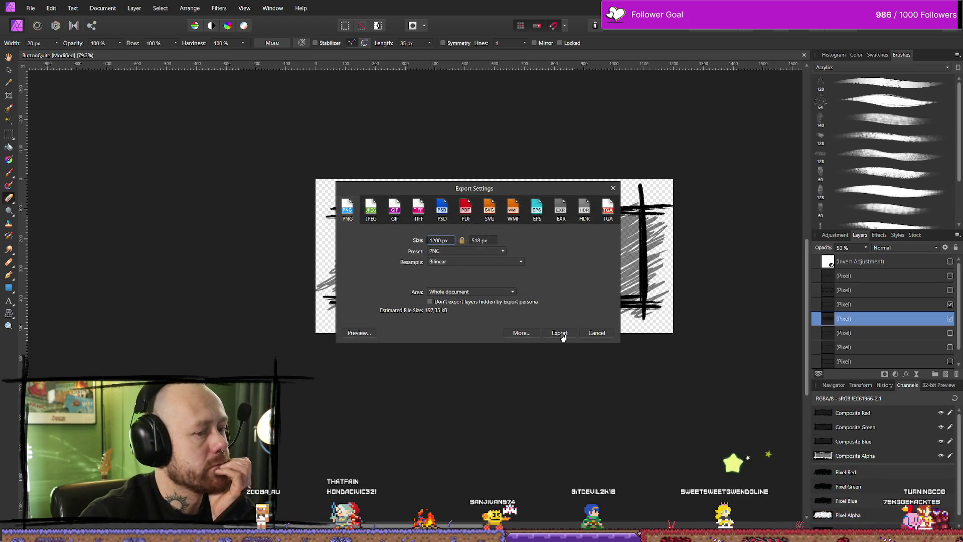
click(560, 333)
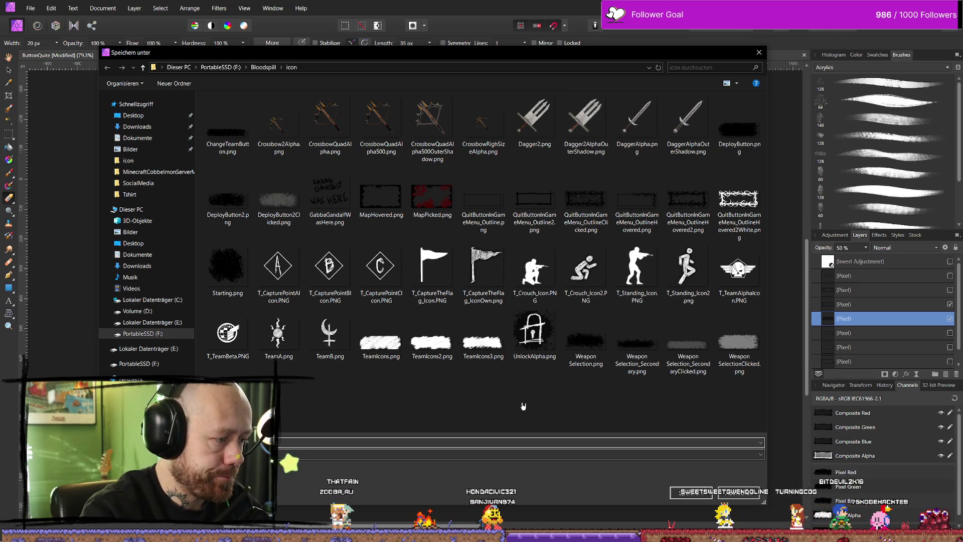
key(Escape)
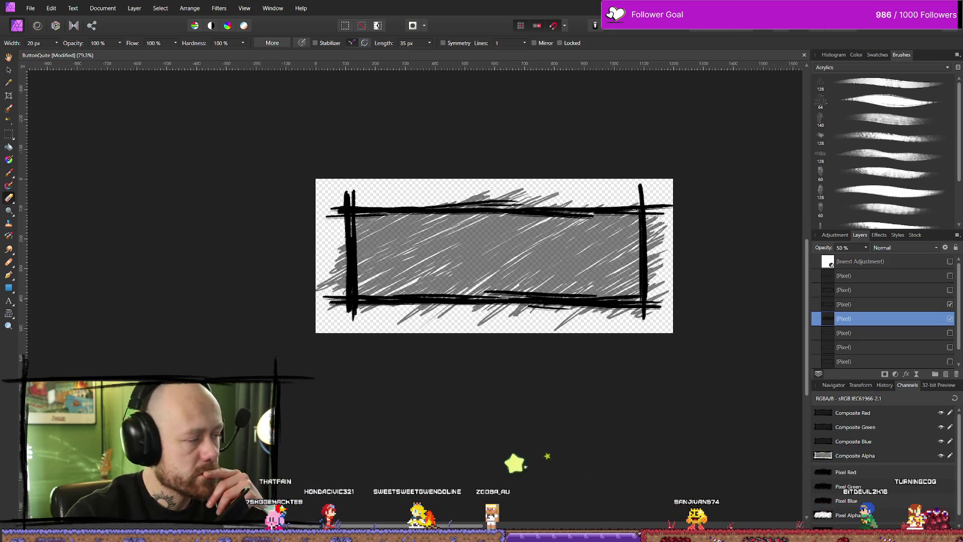
key(alt+Tab)
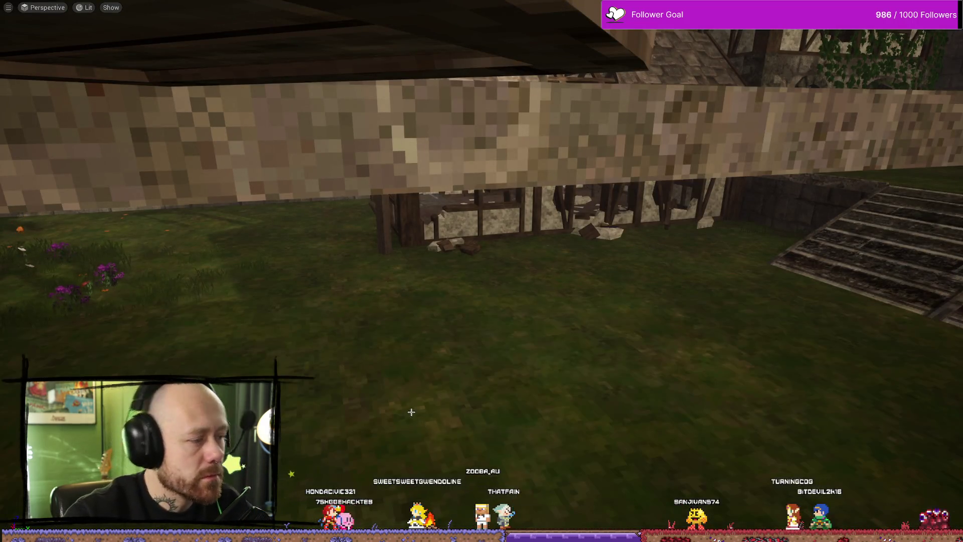
Step: Import the PNG into MyStuff/UI as the QuitButtonInGameMenu_Outline2WithBackground texture
key(ctrl+space)
key(alt+Tab)
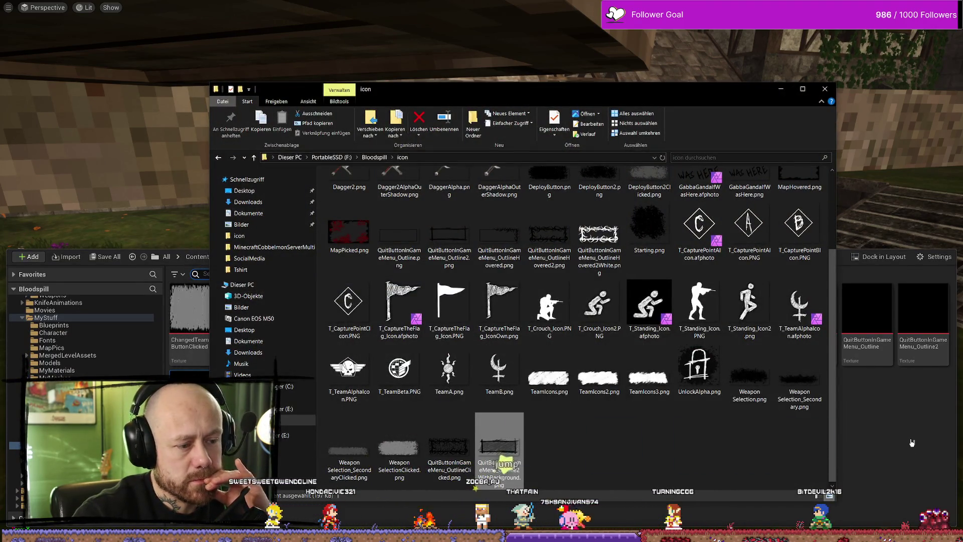
drag(911, 442, 911, 443)
click(781, 89)
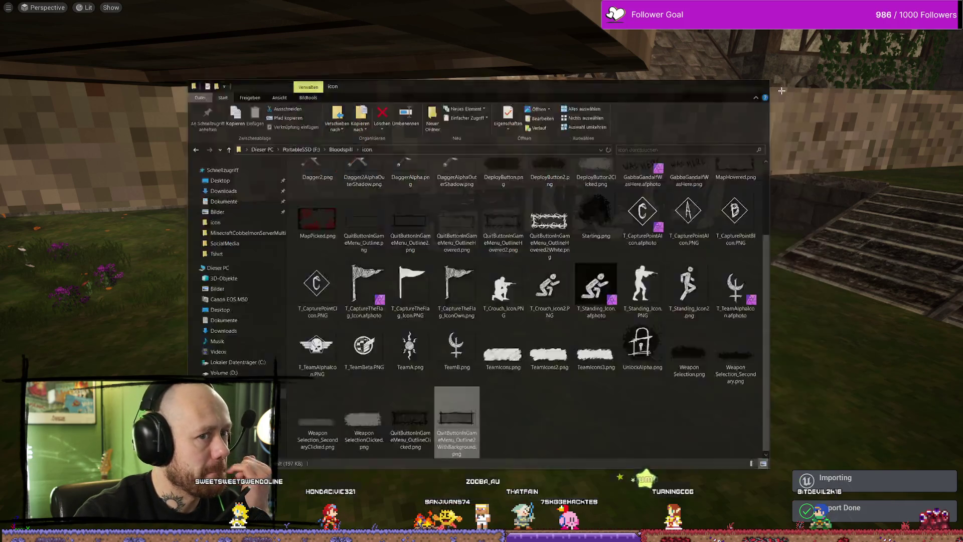
key(ctrl+space)
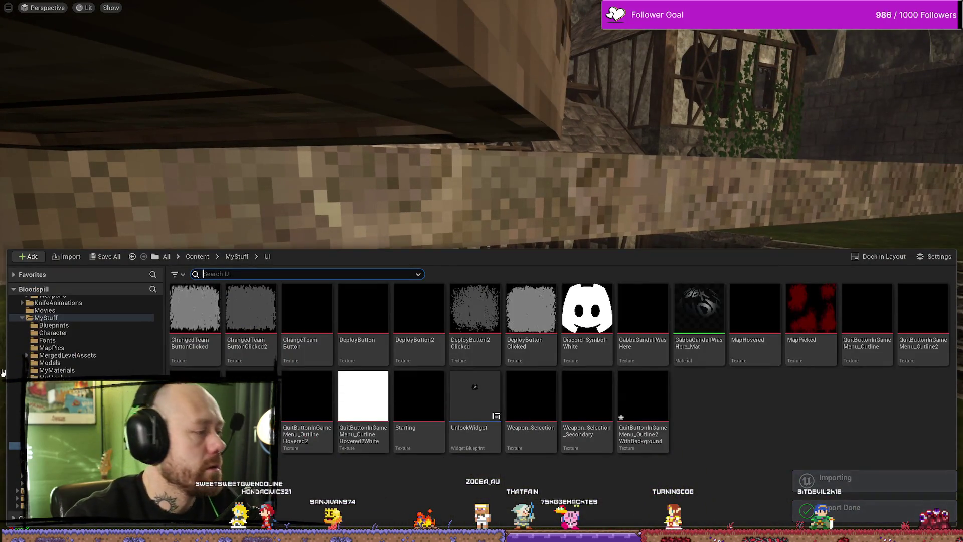
key(alt+Tab)
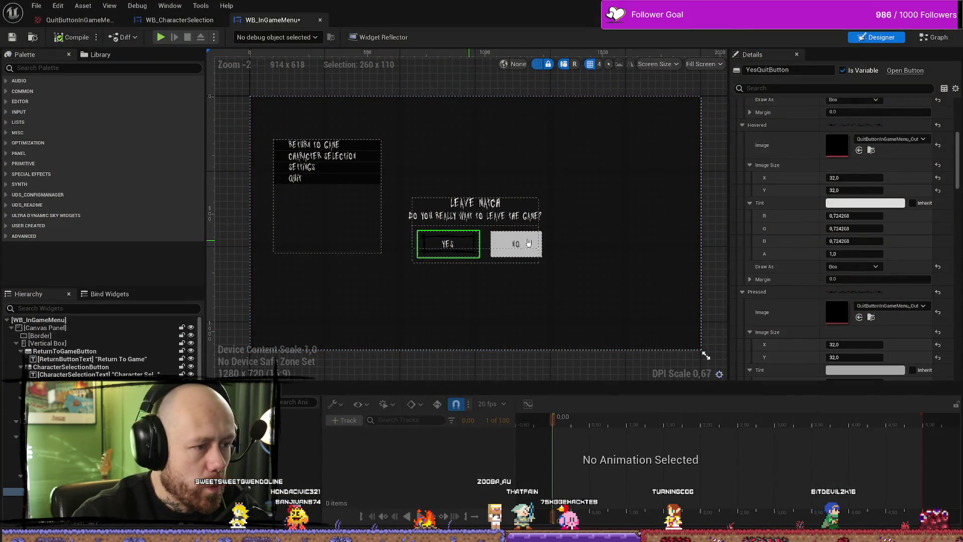
Step: Review the texture choices for the YesQuitButton's Normal Image in the Details panel
scroll(903, 136, up, 5)
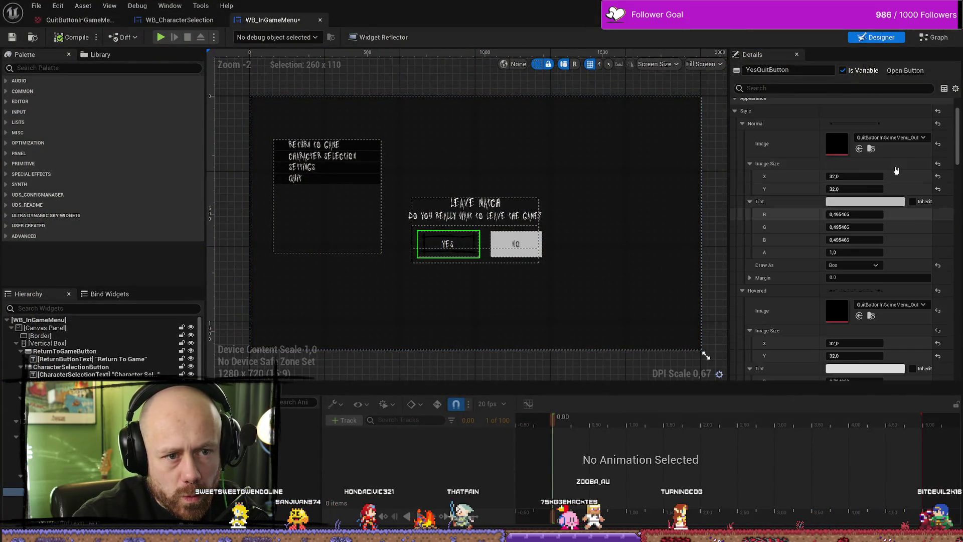
click(918, 194)
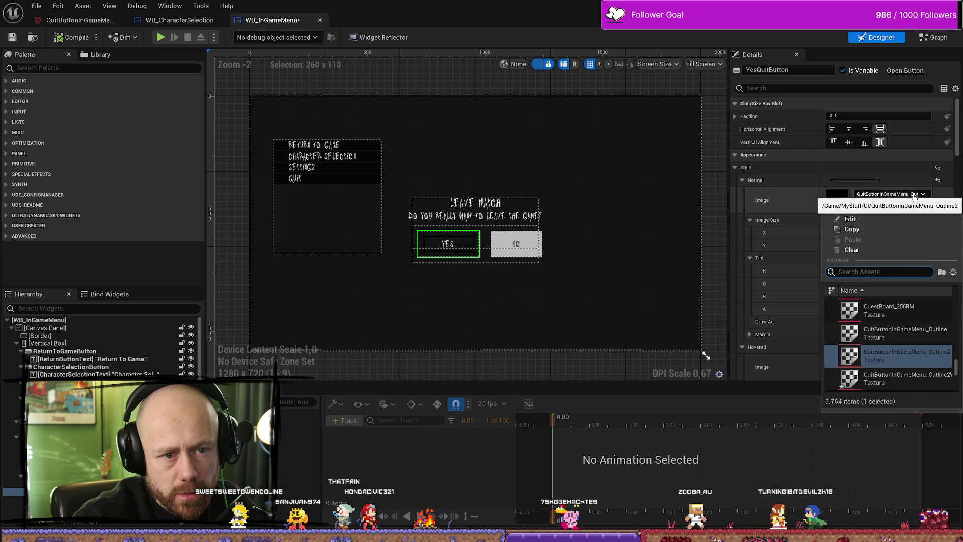
click(925, 368)
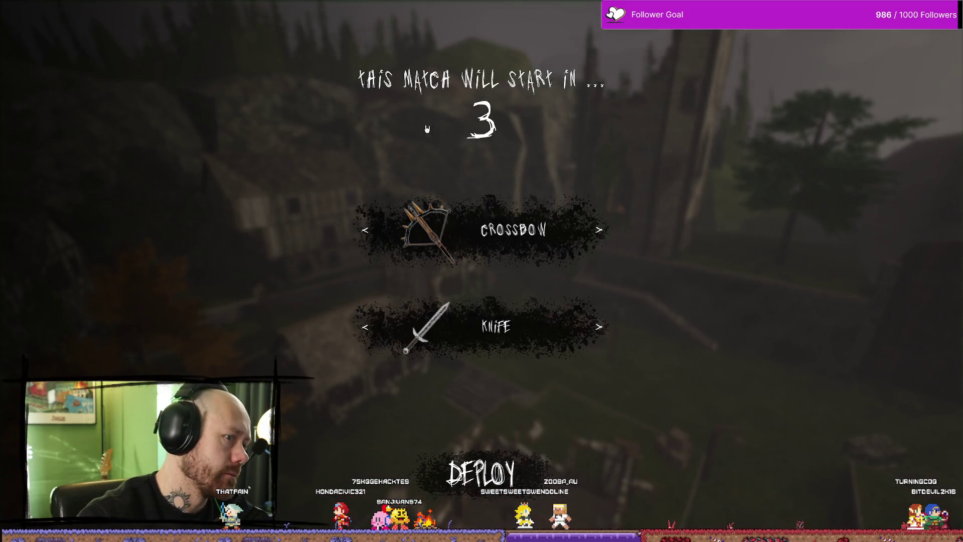
Step: Play-test Quit from the pause menu to view the Leave Match dialog, then stop play
key(Escape)
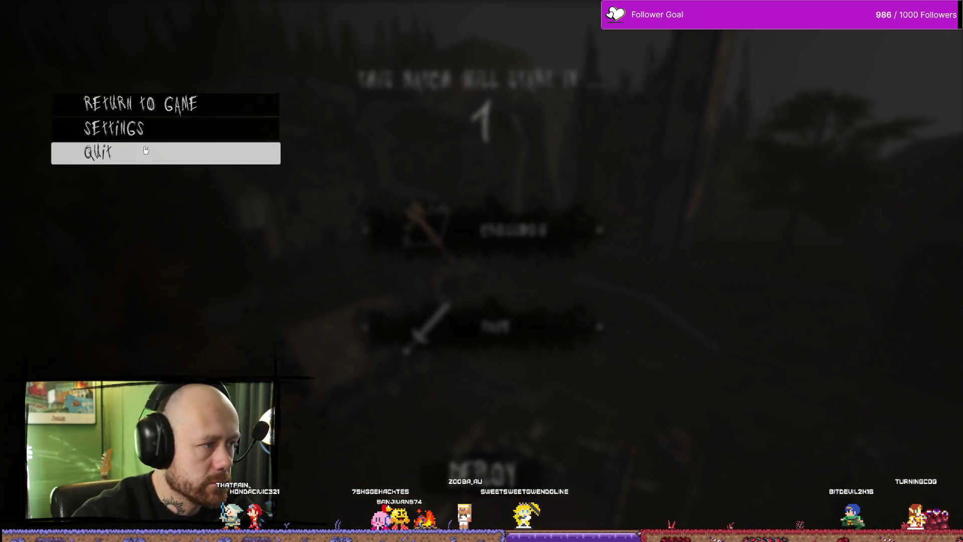
click(150, 153)
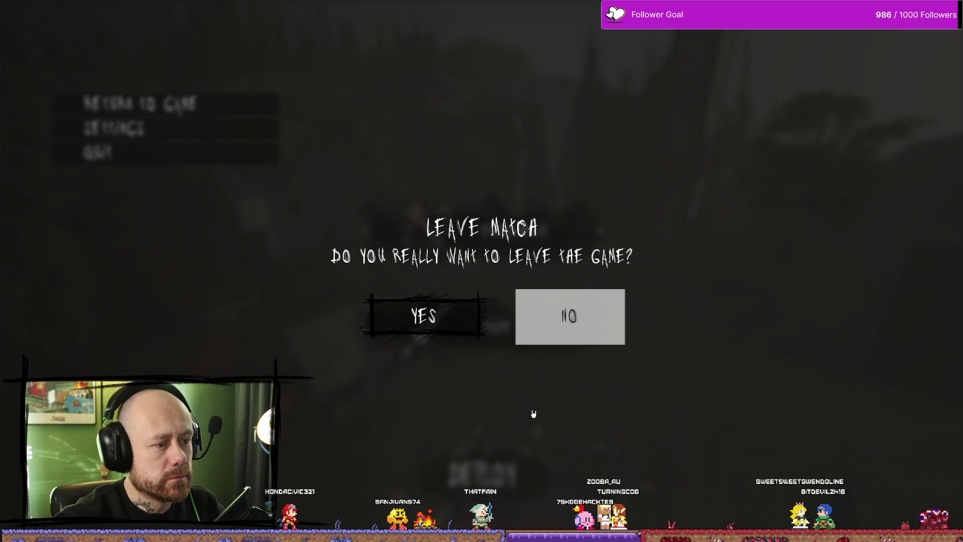
key(Escape)
key(ctrl+space)
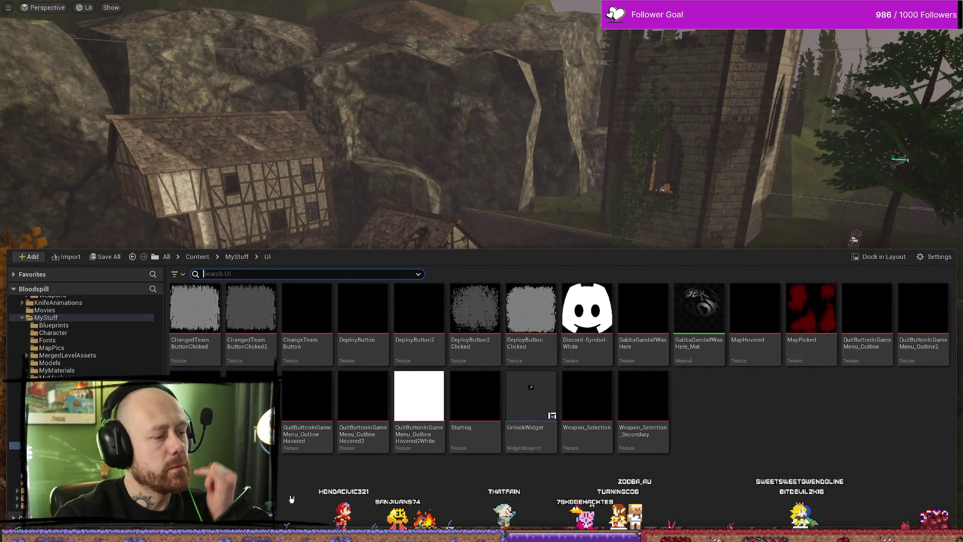
key(alt+Tab)
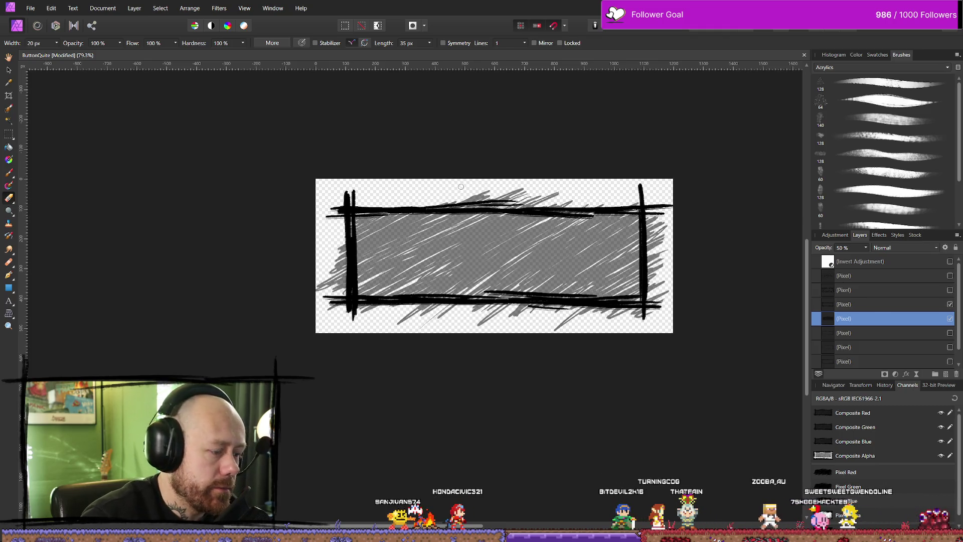
Step: Re-export over QuitButtonInGameMenu_Outline2WithBackground.png, then make the thorn layer visible again
key(v)
key(b)
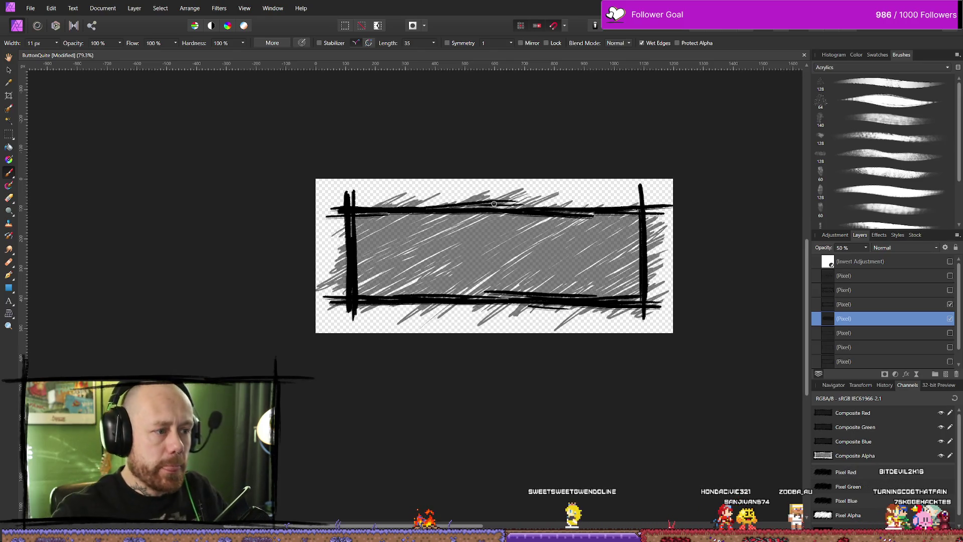
click(31, 8)
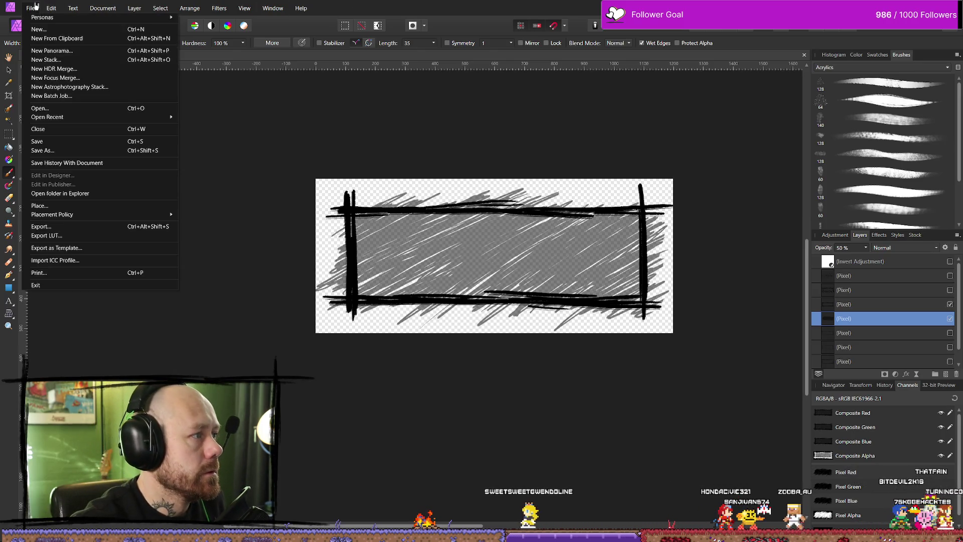
click(70, 228)
click(559, 334)
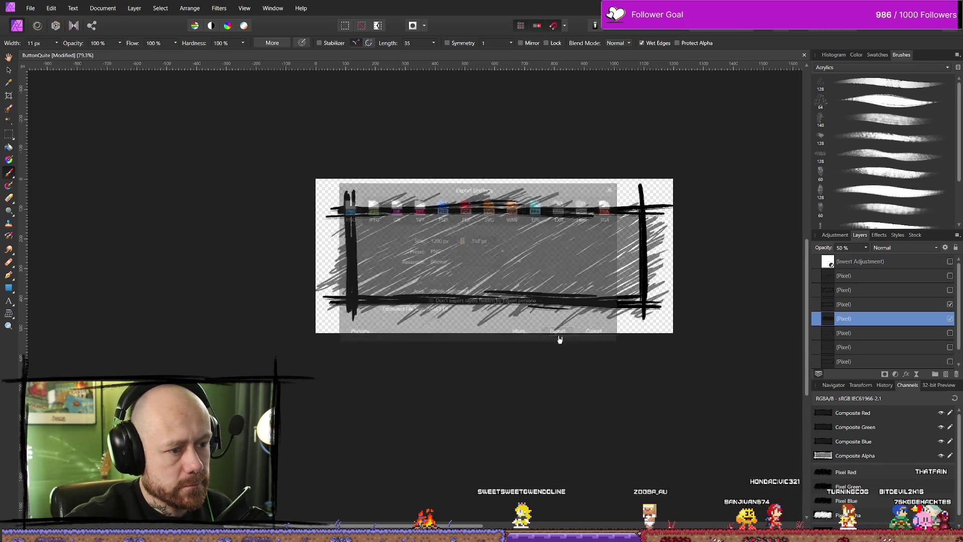
click(581, 201)
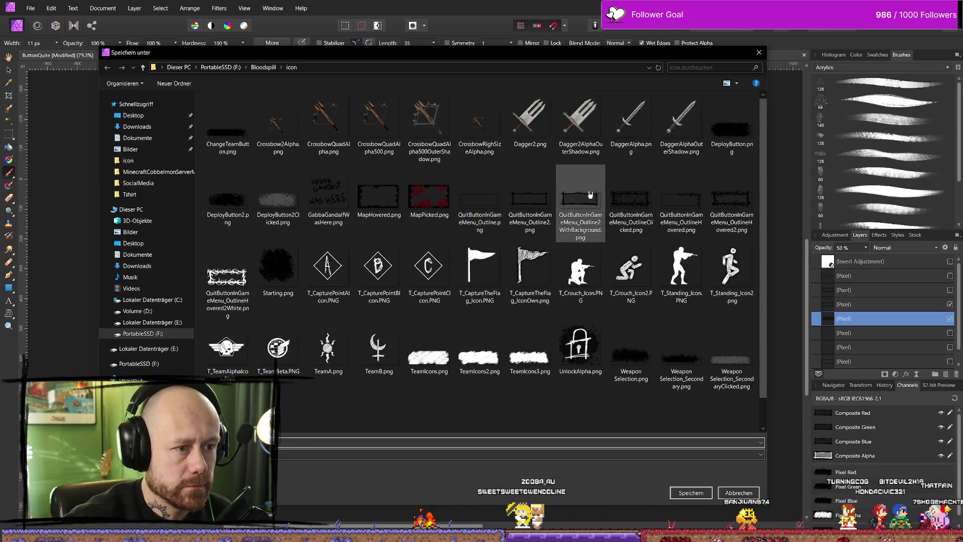
click(707, 490)
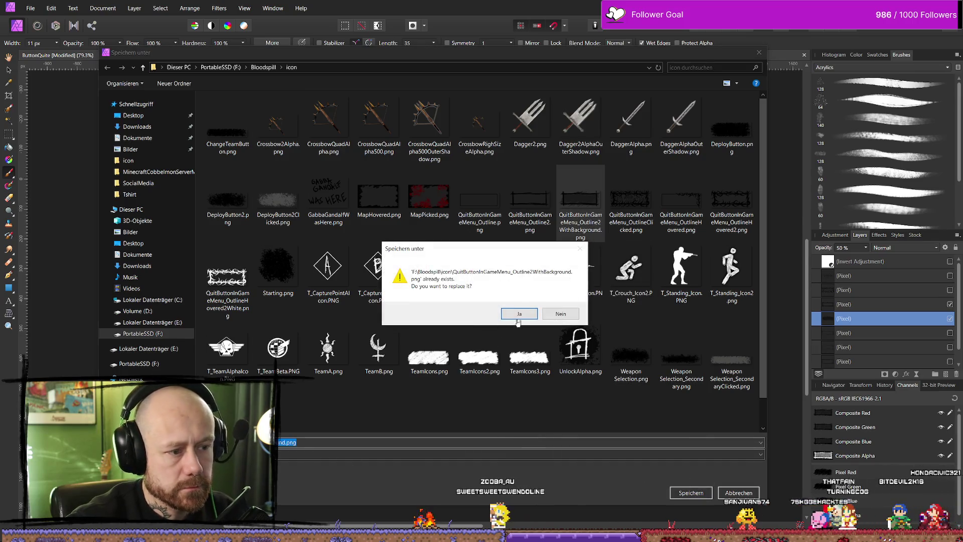
click(518, 314)
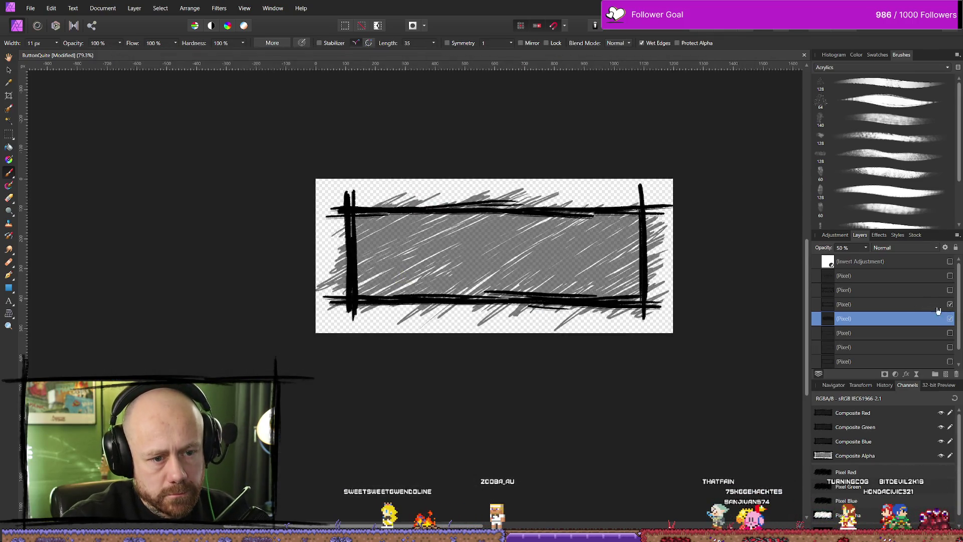
click(949, 289)
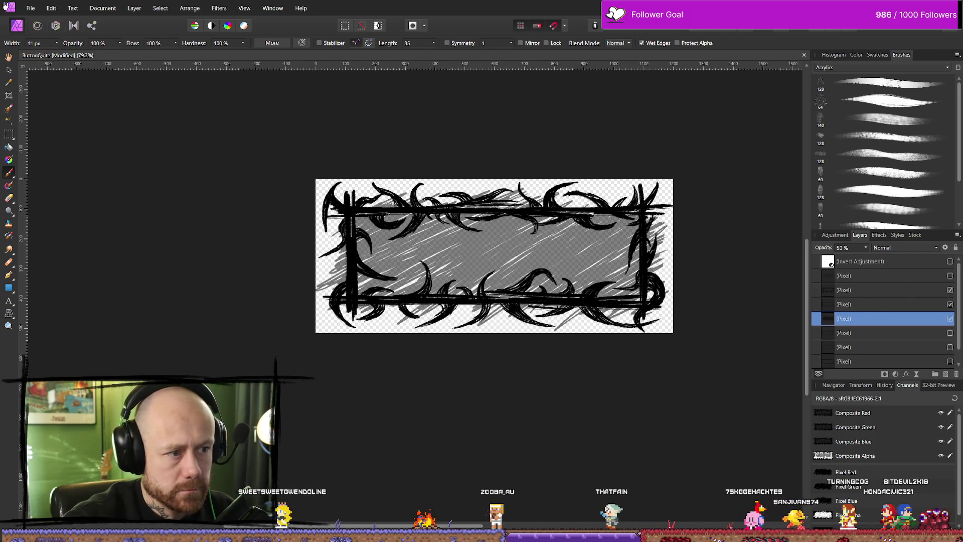
Step: Export the thorny frame as QuitButtonInGameMenu_OutlineHovered2WithBackground.png and show the vine layer
click(31, 8)
click(93, 233)
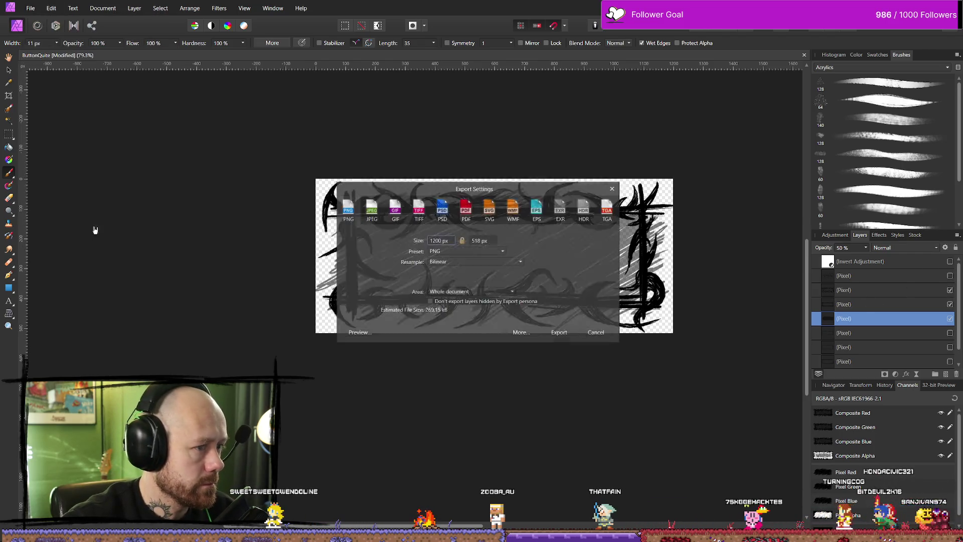
click(560, 332)
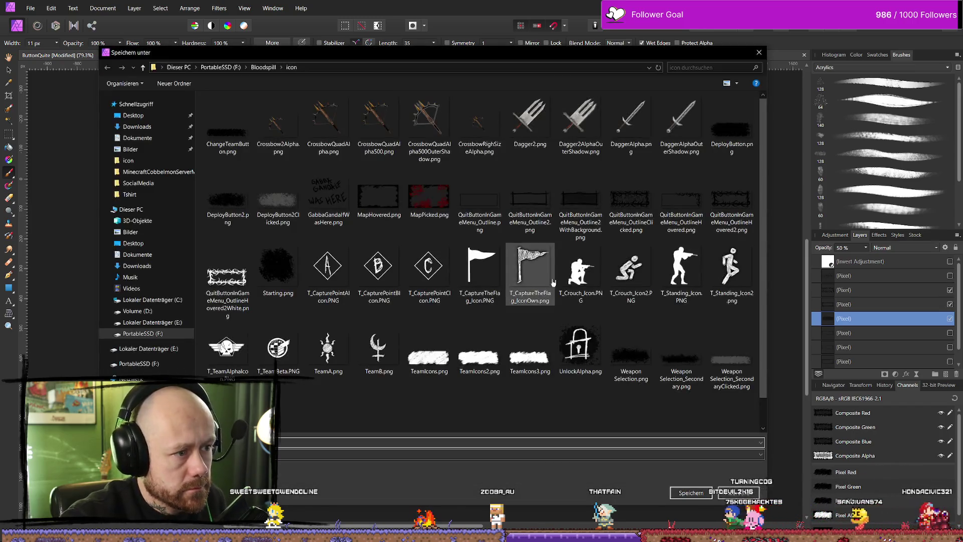
click(631, 201)
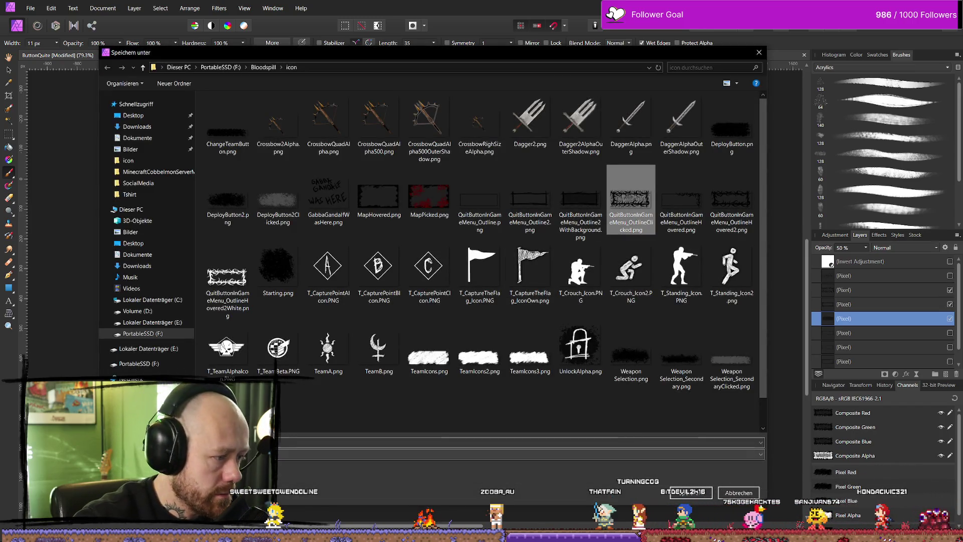
key(Right)
key(Right)
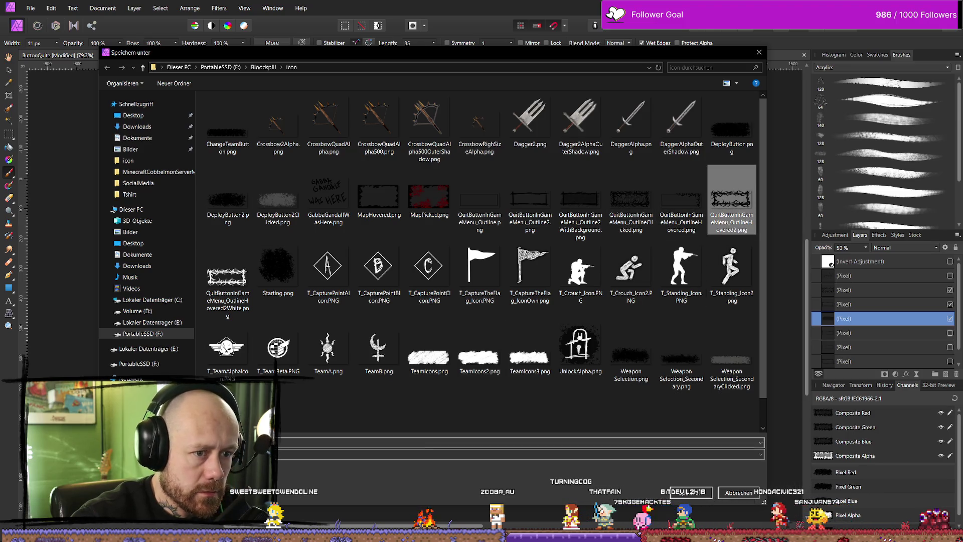
click(428, 422)
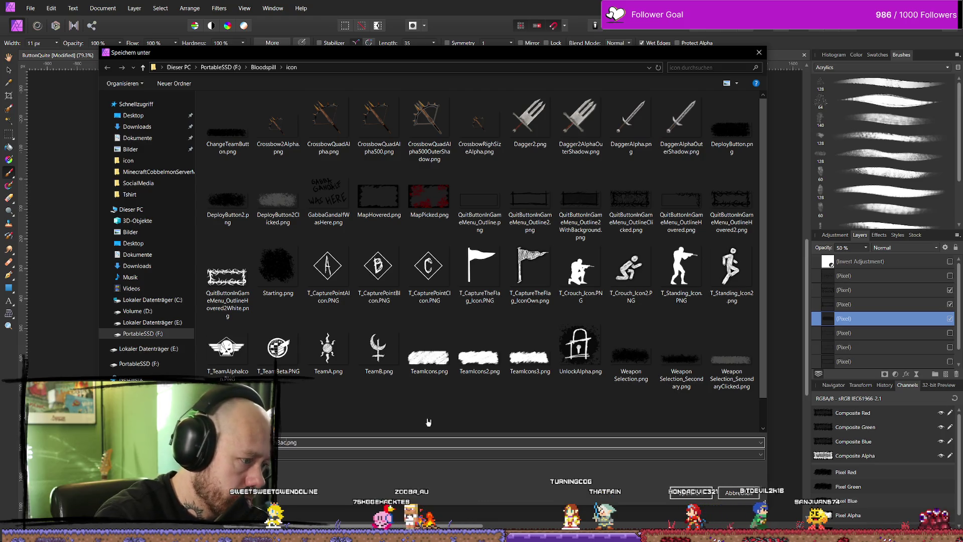
text(kground)
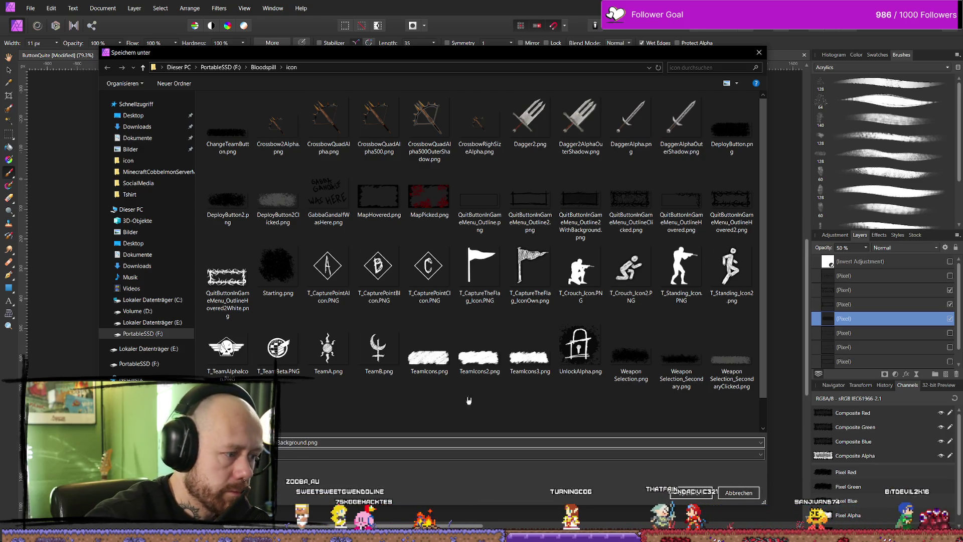
click(693, 492)
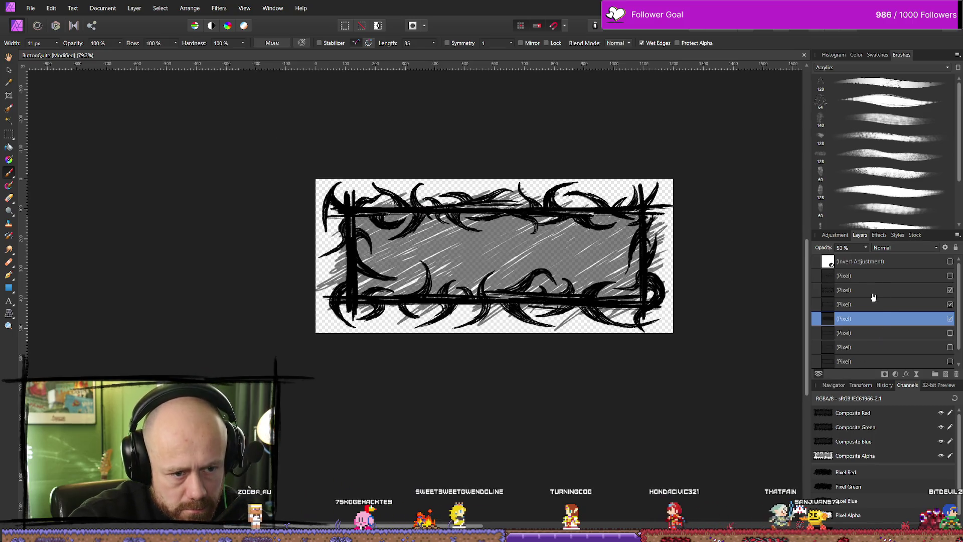
click(950, 276)
click(30, 8)
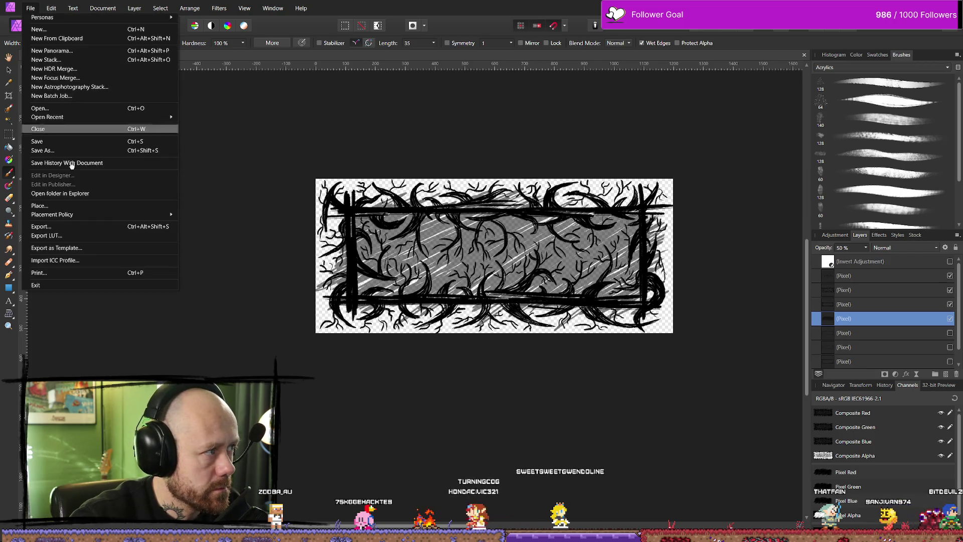
Step: Export the vine-covered frame as a PNG named QuitButtonInGameMenu_OutlineClicked with Background appended
click(45, 224)
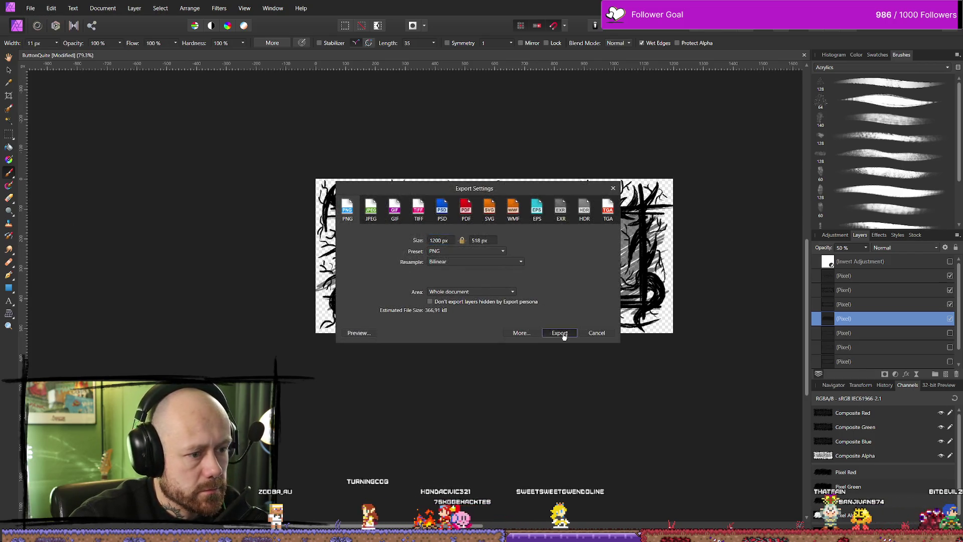
click(560, 333)
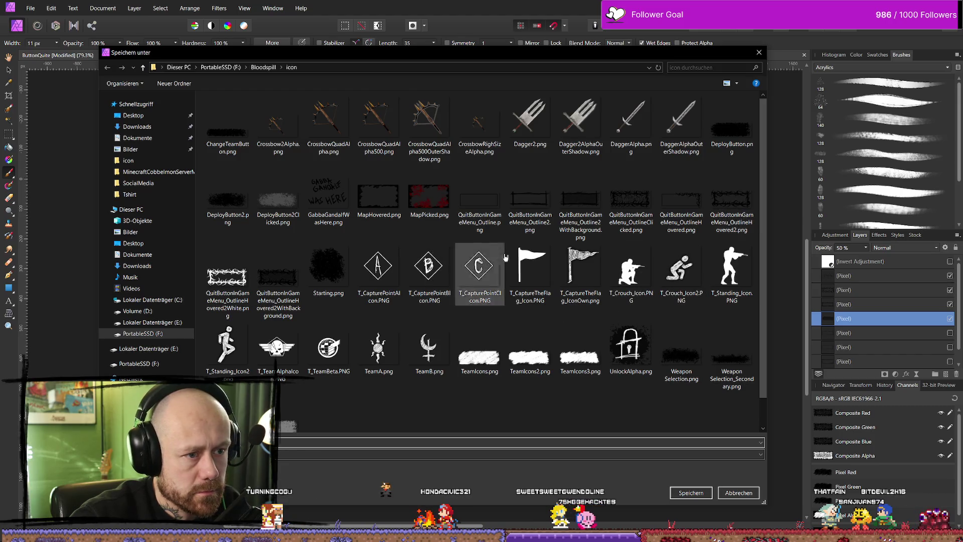
click(631, 201)
click(445, 443)
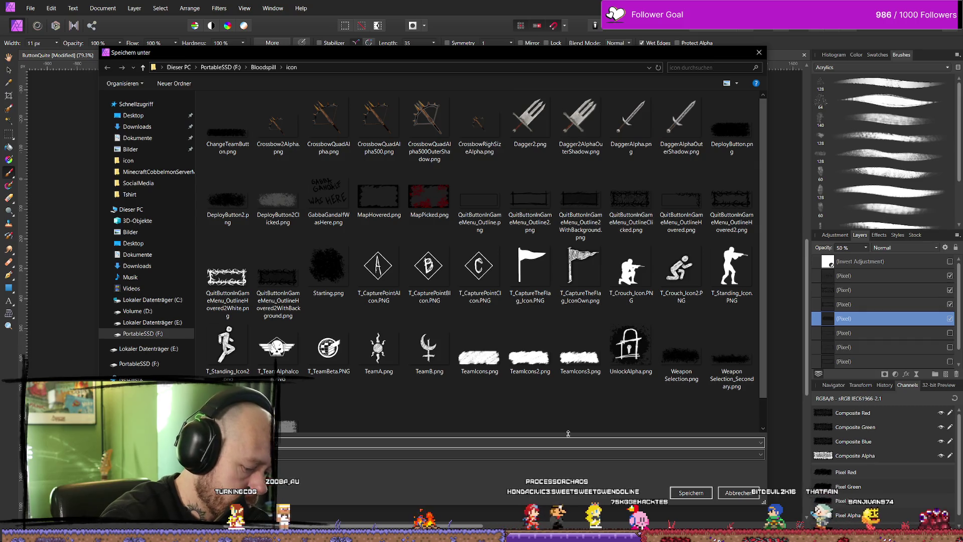
text(Back)
text(ground)
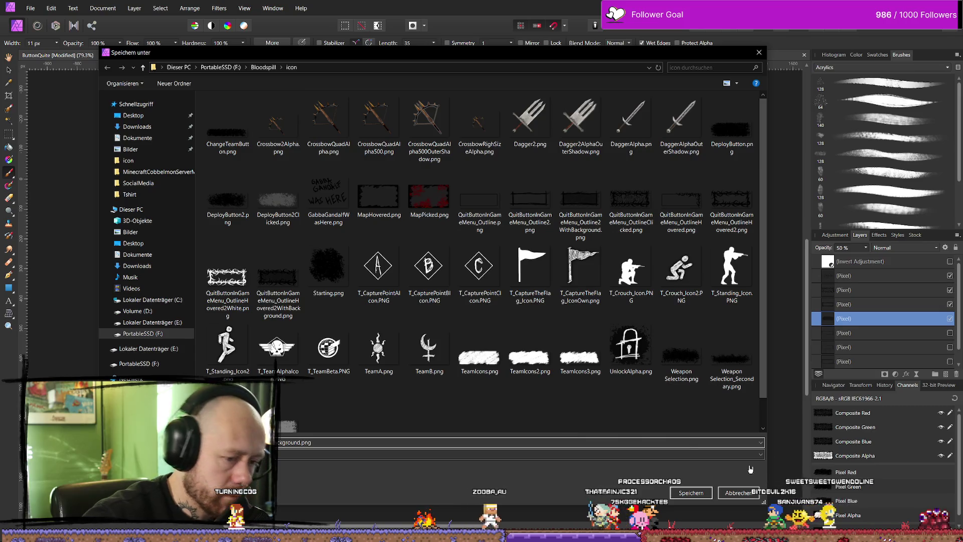
key(Return)
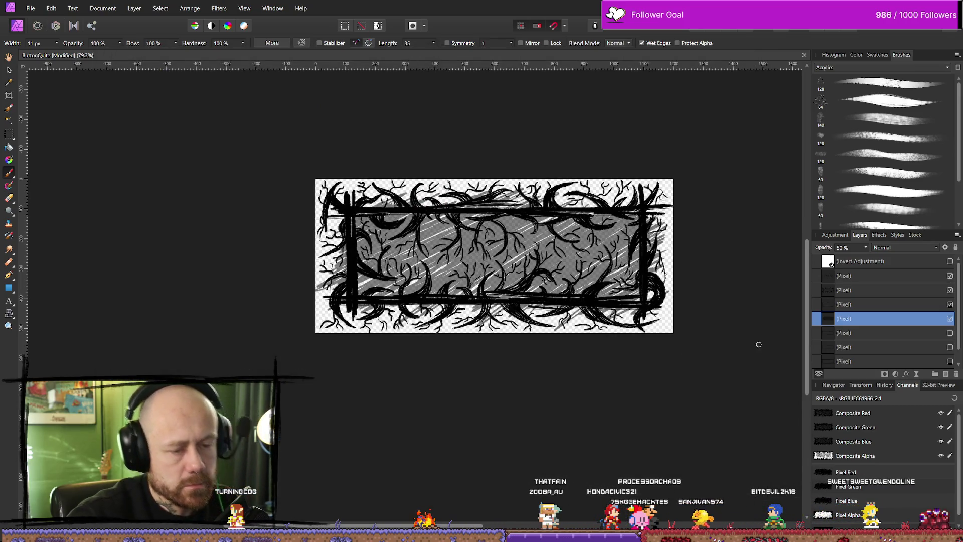
click(906, 291)
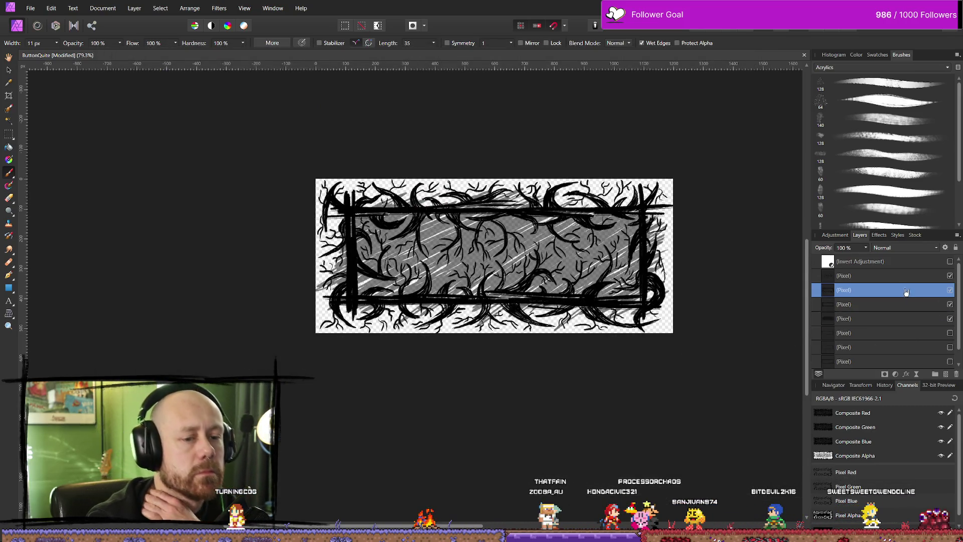
Step: Enable the Invert adjustment to turn the frame white and start a PNG export
click(950, 261)
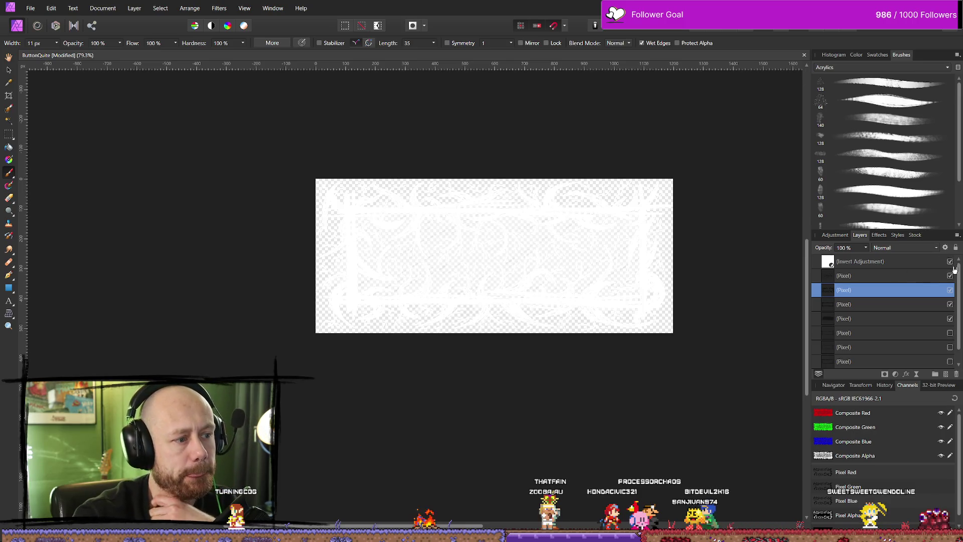
click(29, 8)
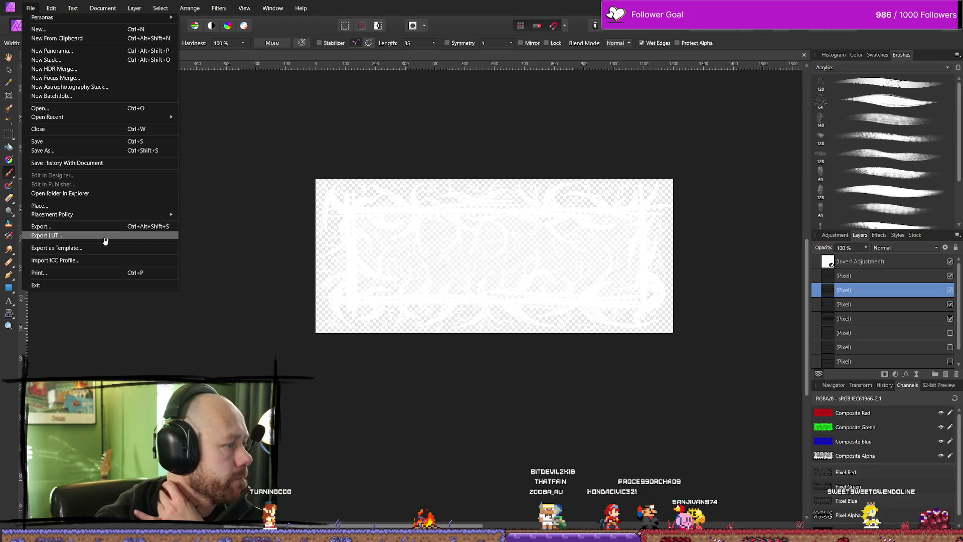
click(115, 228)
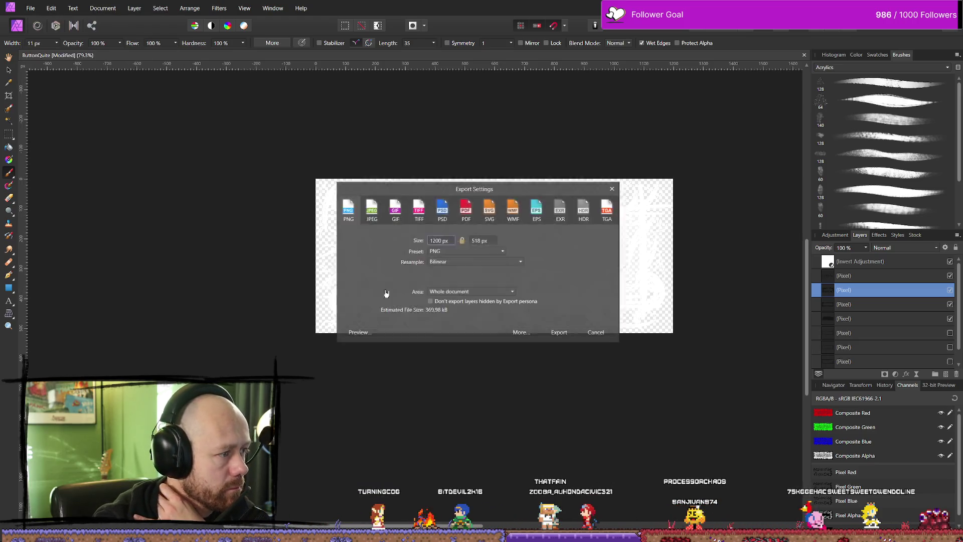
click(554, 333)
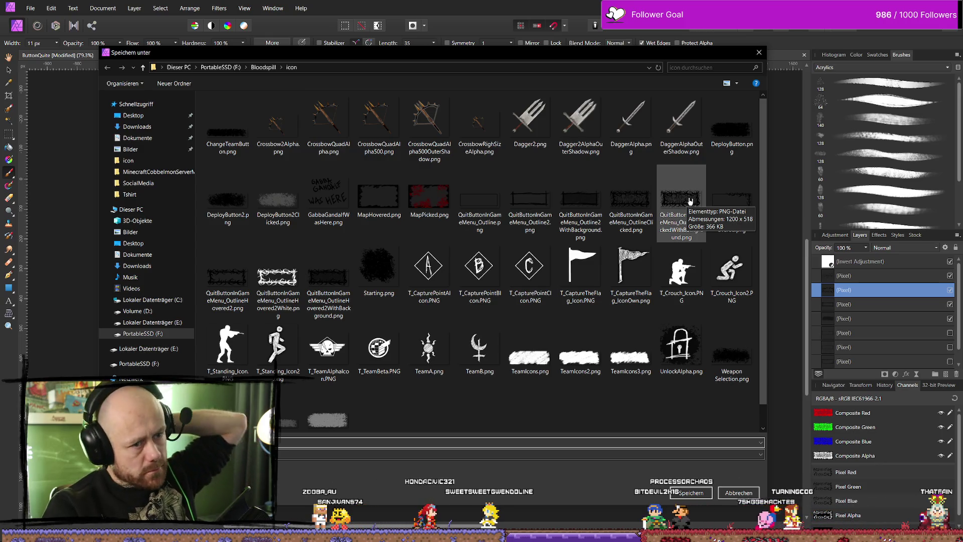
Step: Save it as QuitButtonInGameMenu_OutlineClickedWithBackgroundInverted.png in the icon folder
click(694, 201)
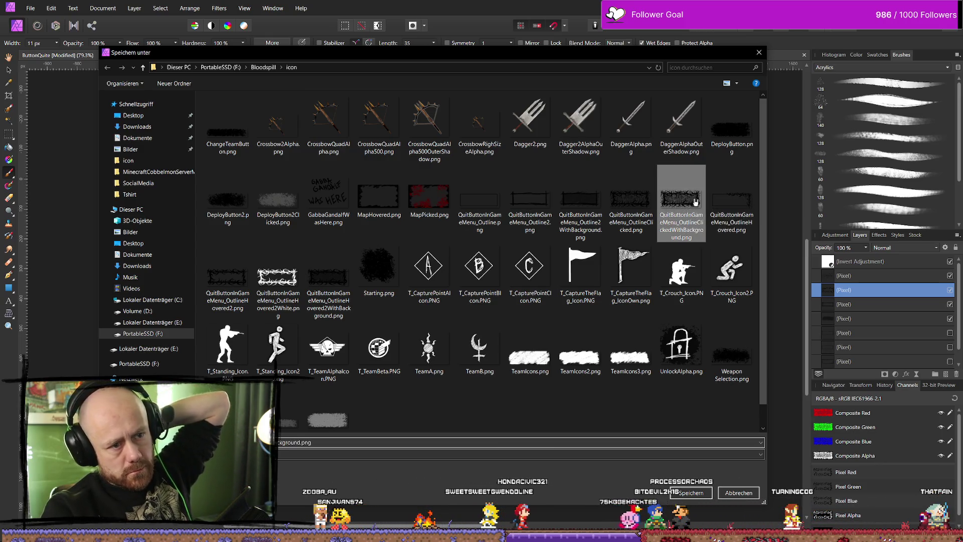
double_click(308, 442)
click(300, 442)
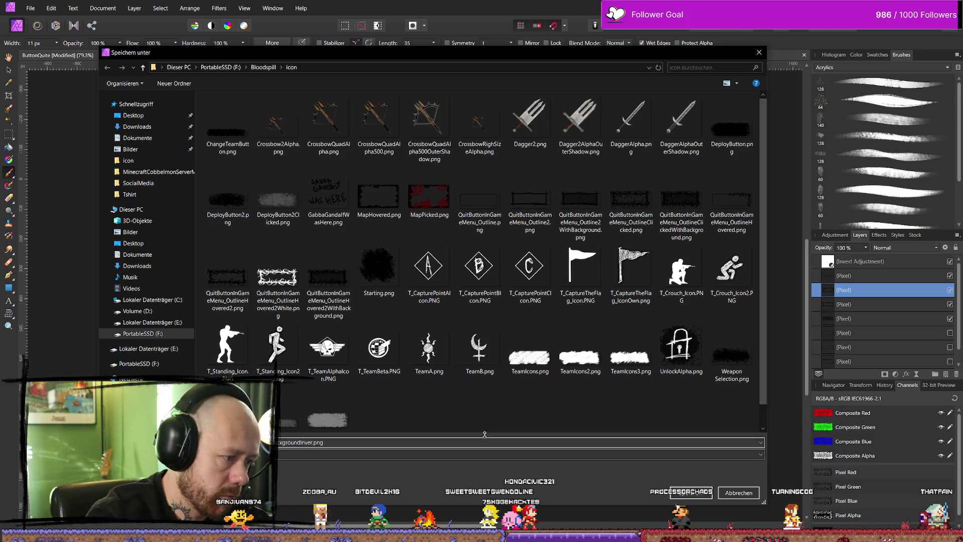
key(Return)
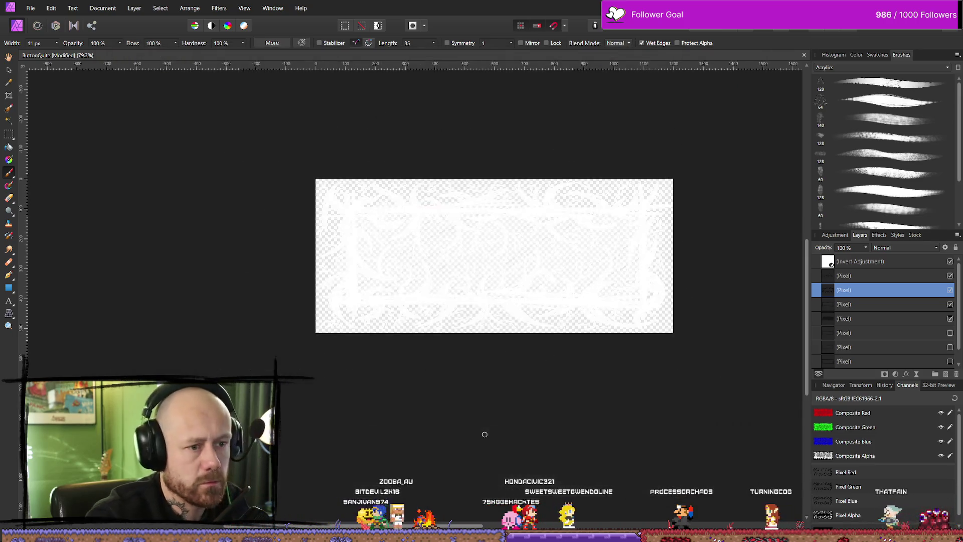
click(950, 290)
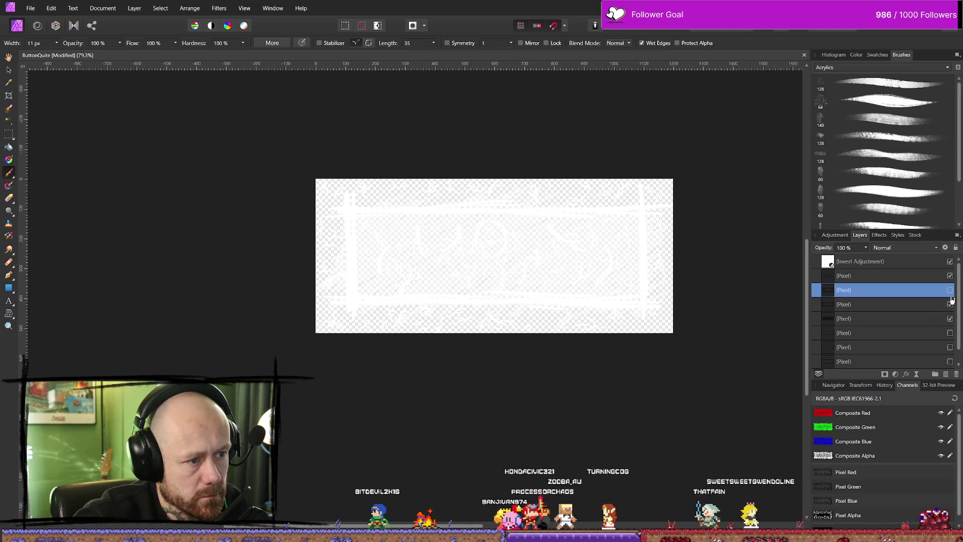
Step: Export the hovered variant as QuitButtonInGameMenu_OutlineHovered2WithBackgroundInverted.png, based on the OutlineHovered2WithBackground name
click(31, 9)
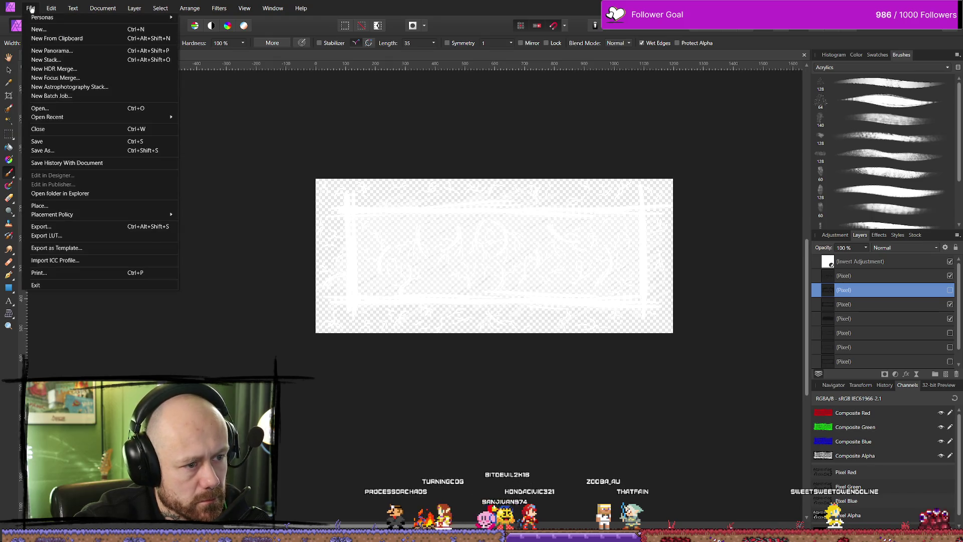
click(78, 225)
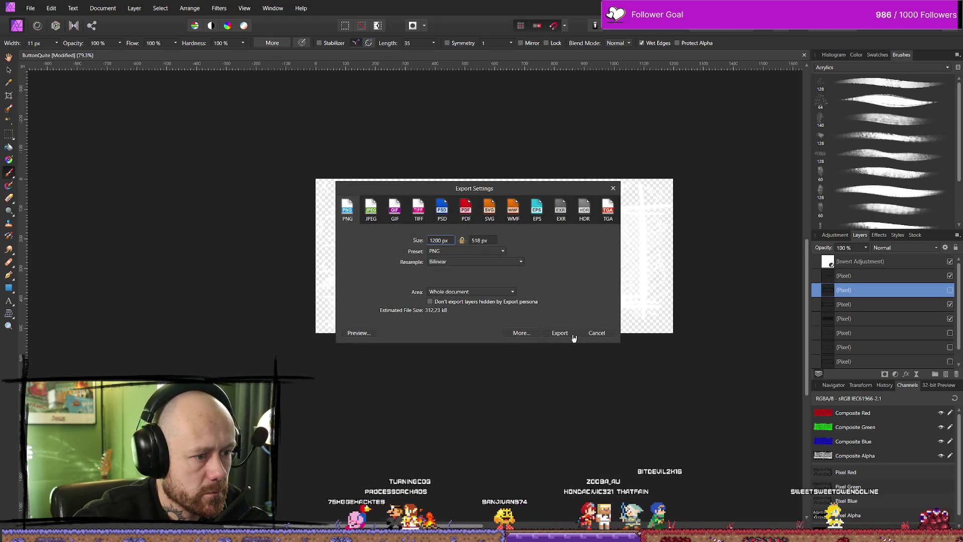
click(573, 336)
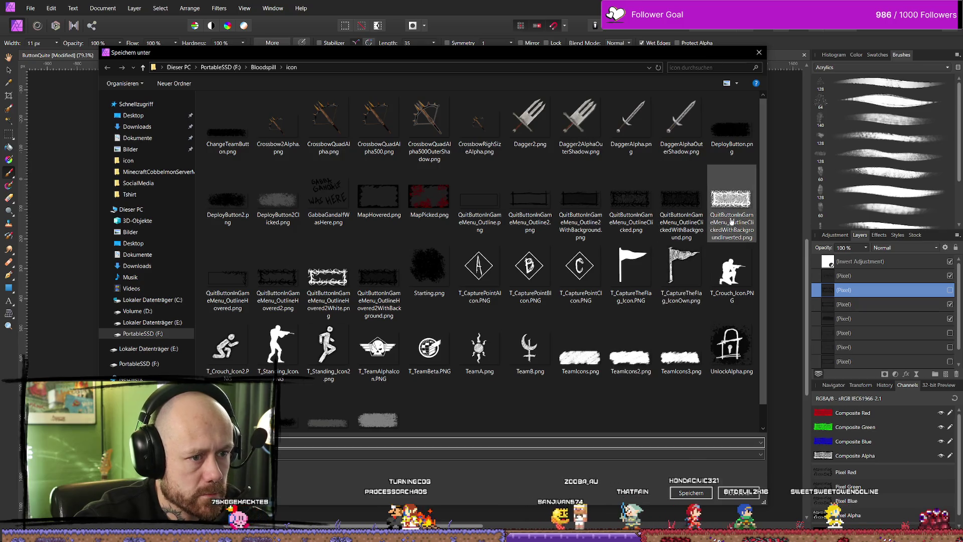
click(336, 287)
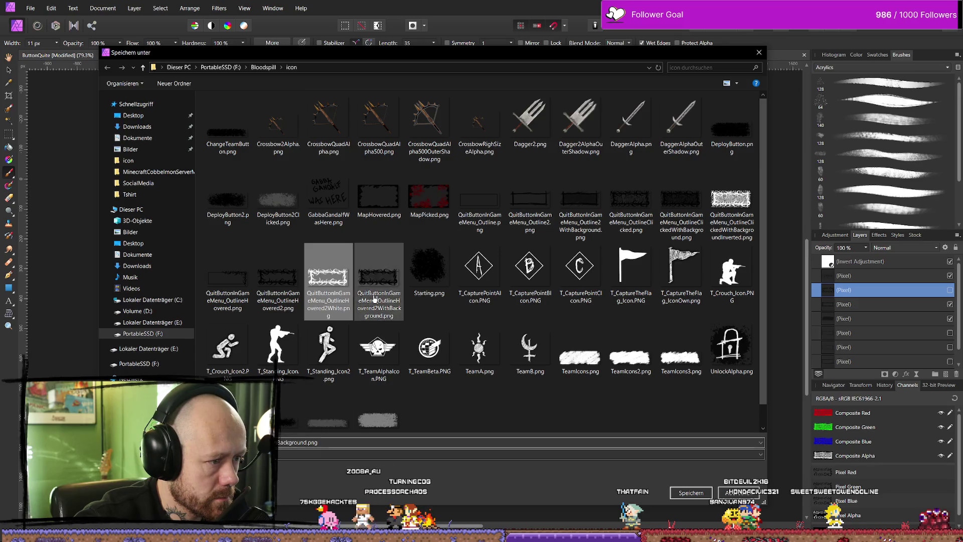
click(379, 278)
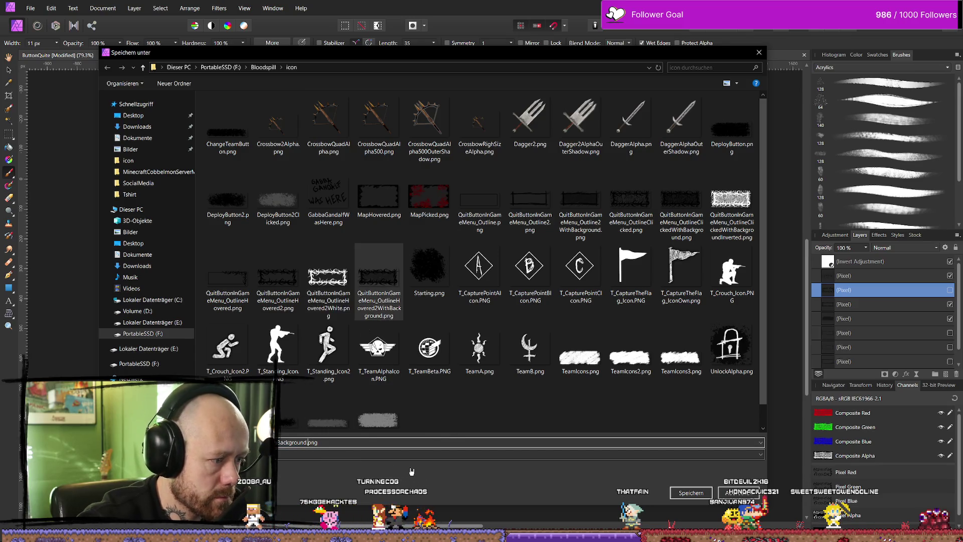
text(Inverted)
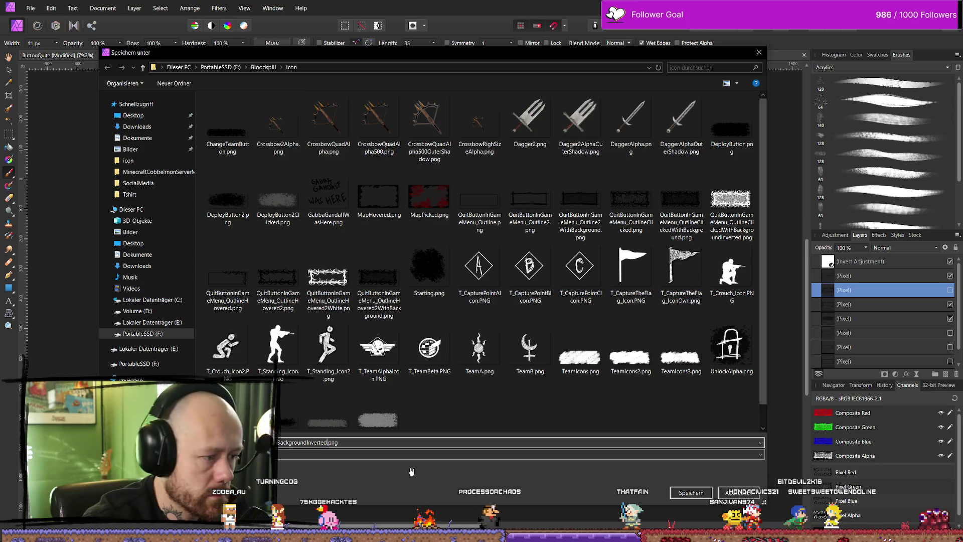
key(Return)
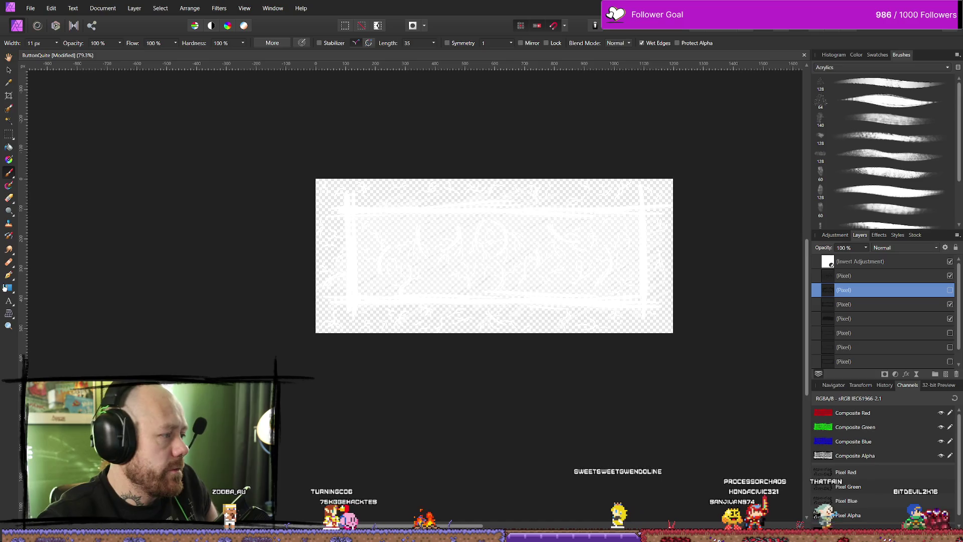
Step: In the icon folder, select the four new Quit button PNGs, including both Inverted versions
key(alt+Tab)
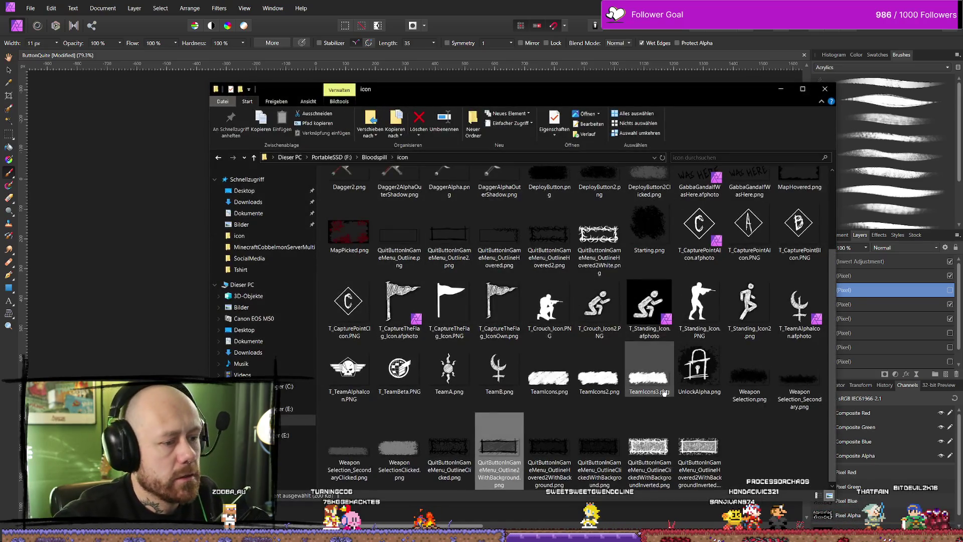
click(699, 446)
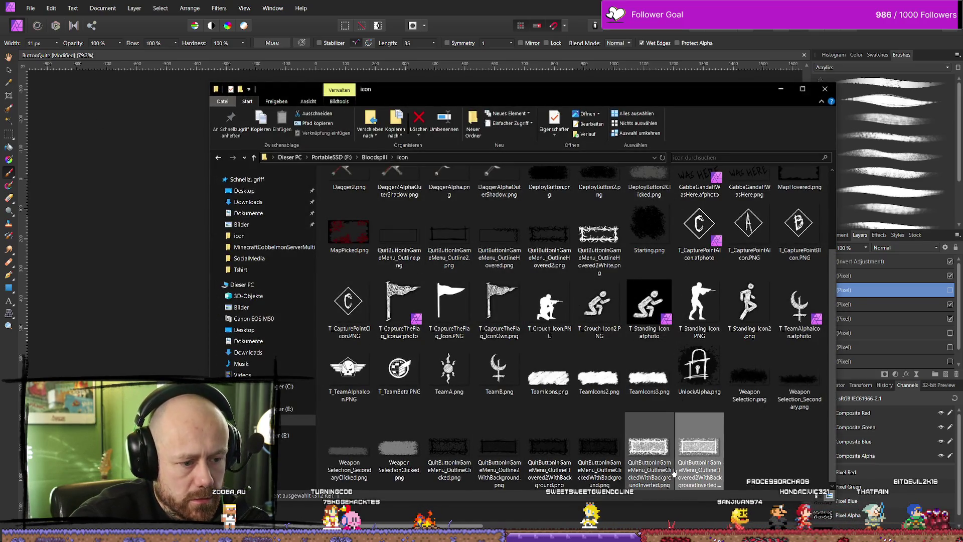
ctrl+click(648, 446)
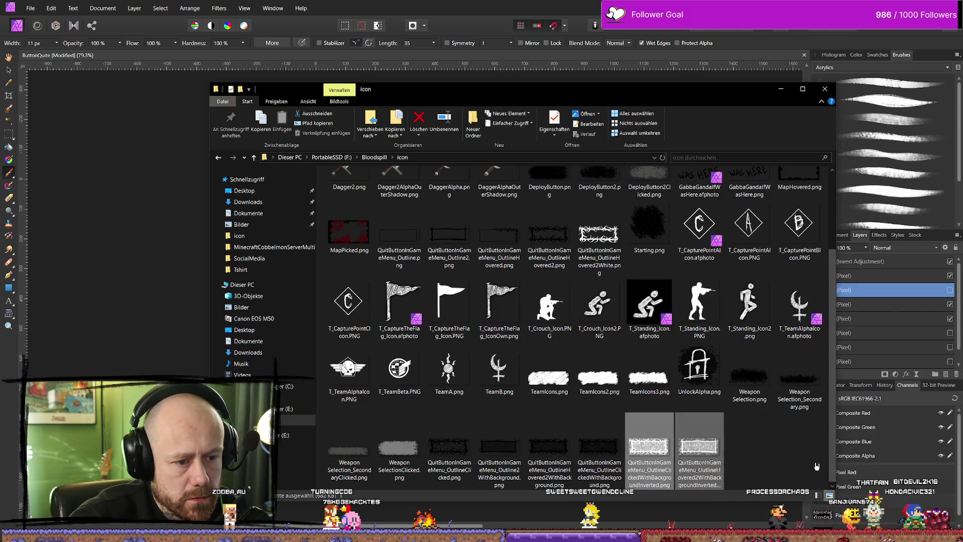
ctrl+click(599, 446)
ctrl+click(549, 446)
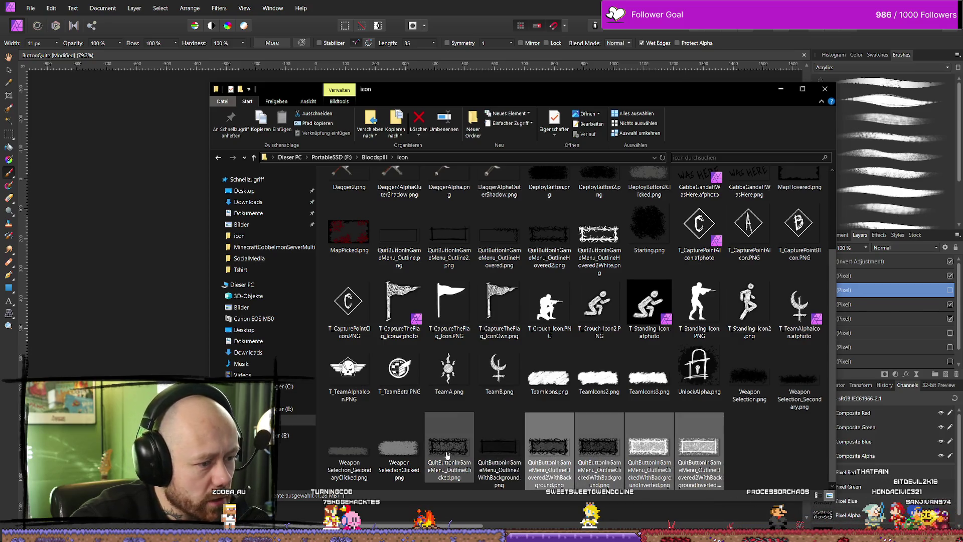
Step: Import the selected PNGs into Unreal's UI Content Drawer and minimize Explorer
key(alt+Tab)
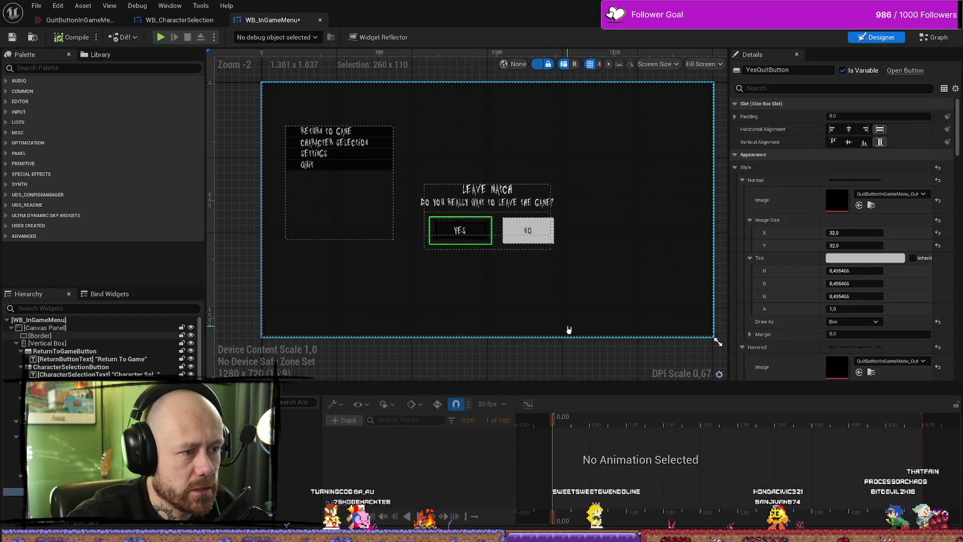
key(ctrl+space)
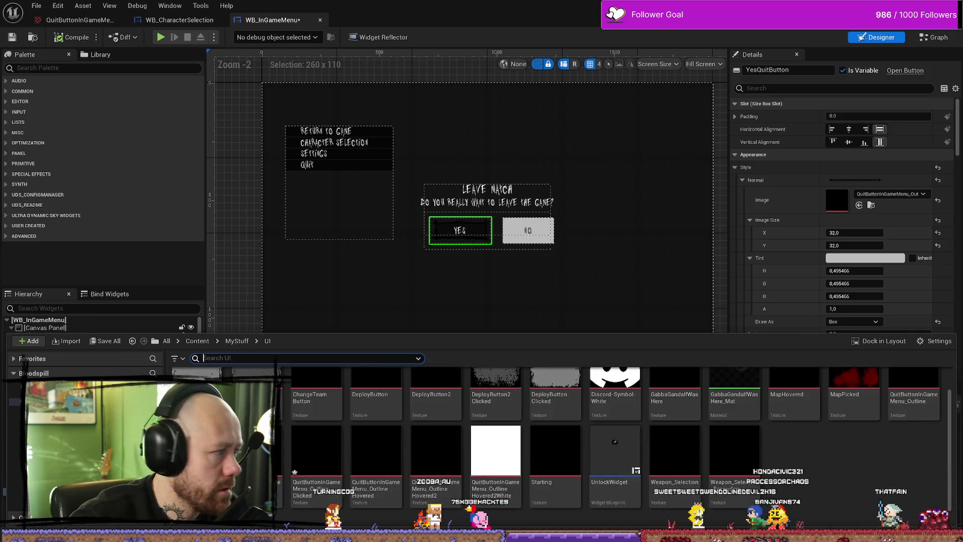
key(alt+Tab)
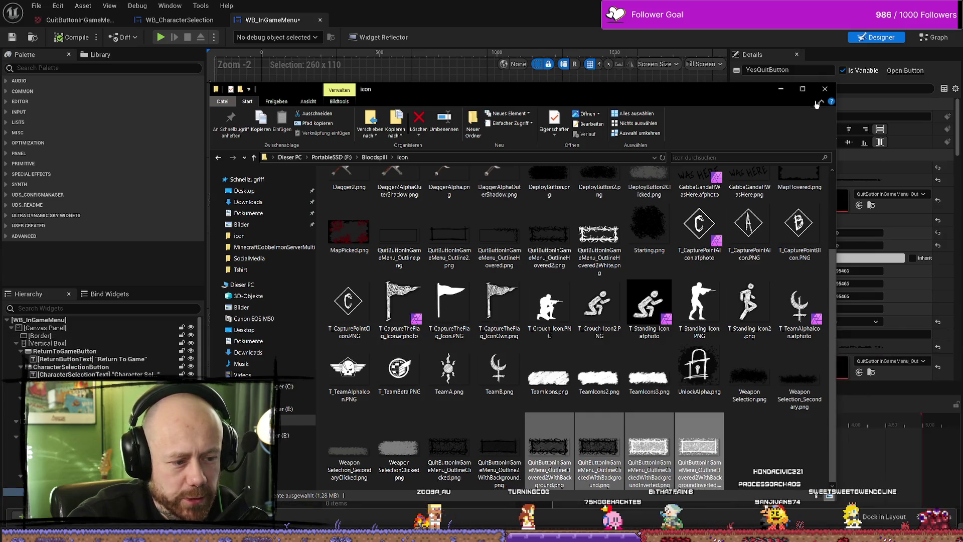
click(781, 93)
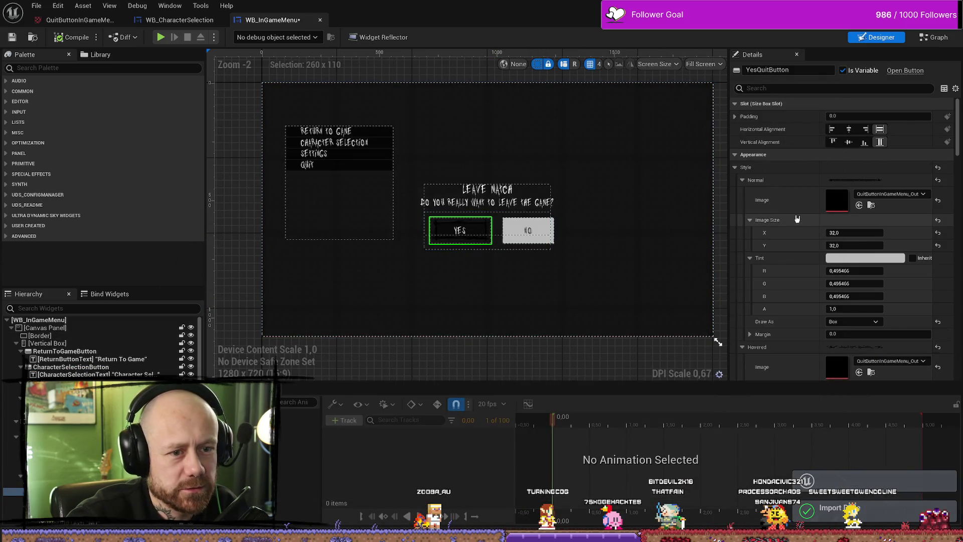
Step: Set the Yes quit button's Hovered image to OutlineHovered2 and compile the widget
scroll(890, 325, down, 3)
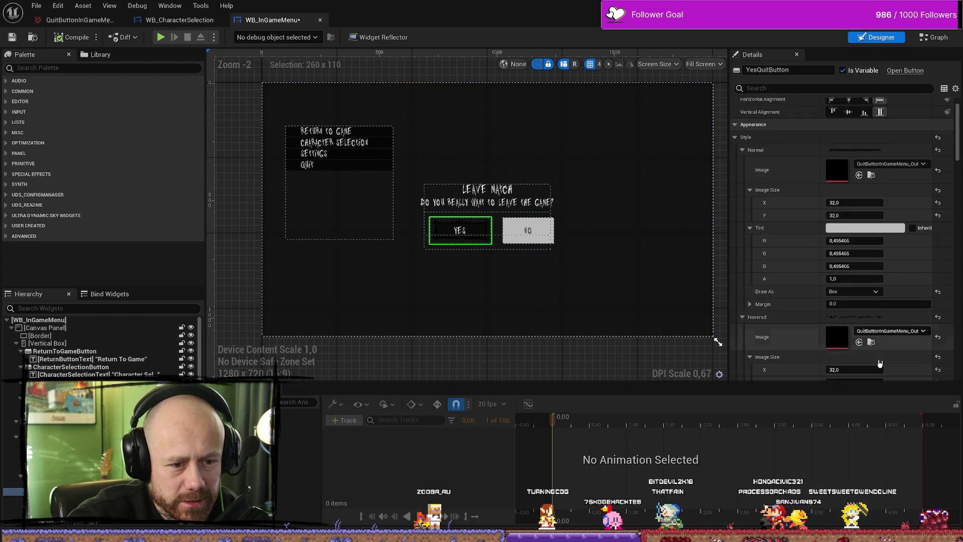
click(889, 300)
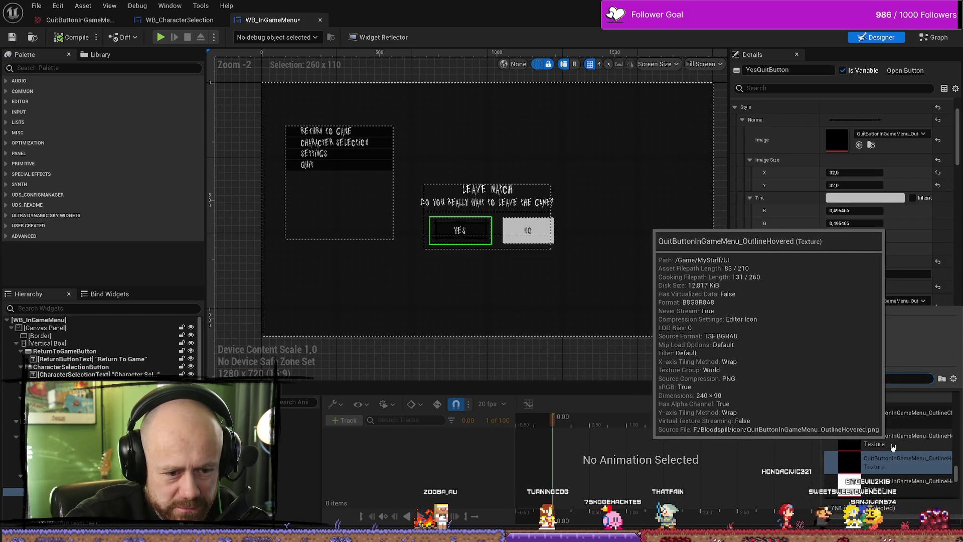
scroll(900, 452, up, 2)
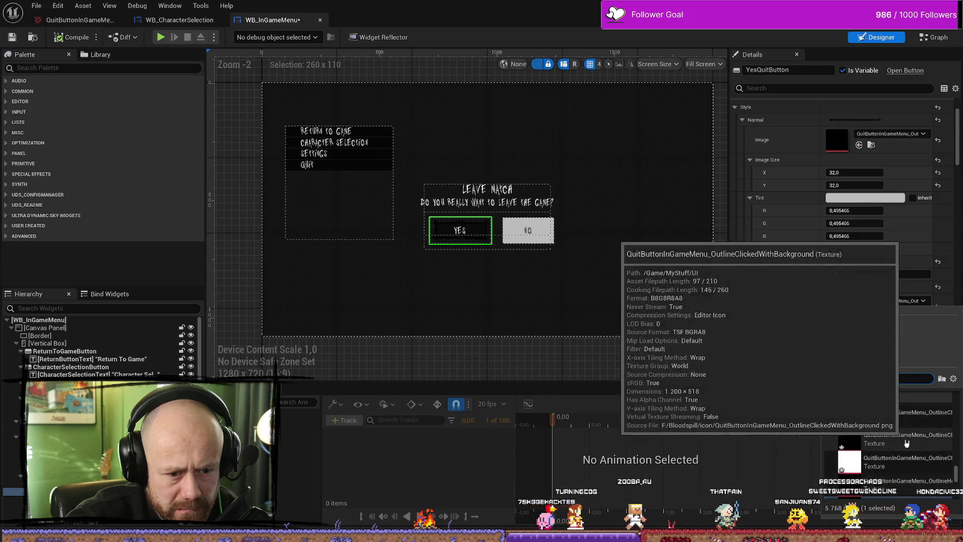
scroll(902, 436, down, 3)
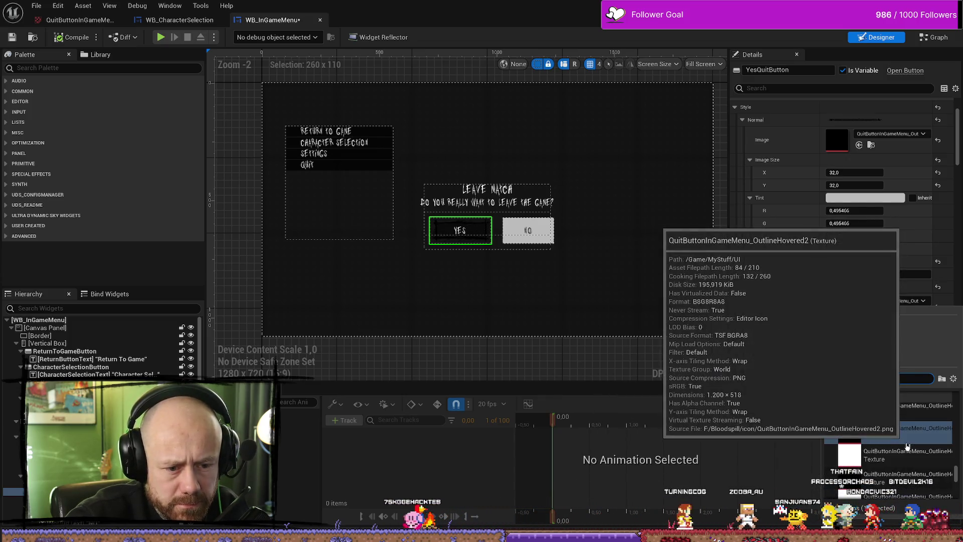
scroll(909, 446, down, 1)
click(918, 451)
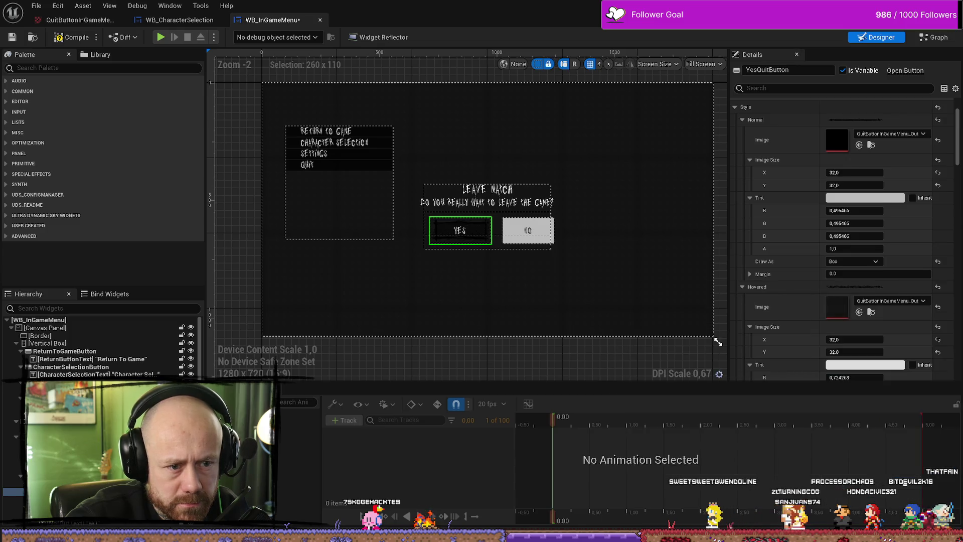
click(54, 39)
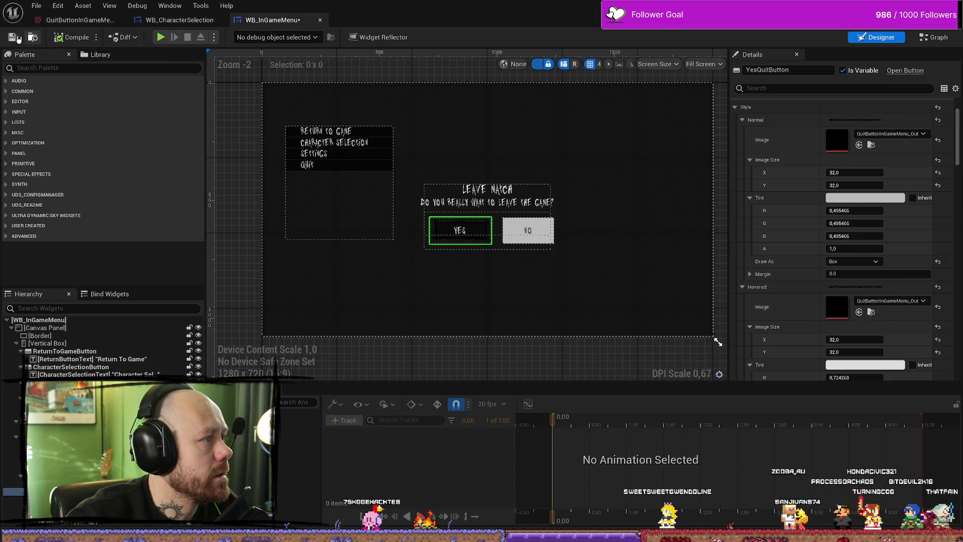
Step: Set the Pressed image to QuitButtonInGameMenu_OutlineClickedWithBackground
scroll(900, 237, down, 6)
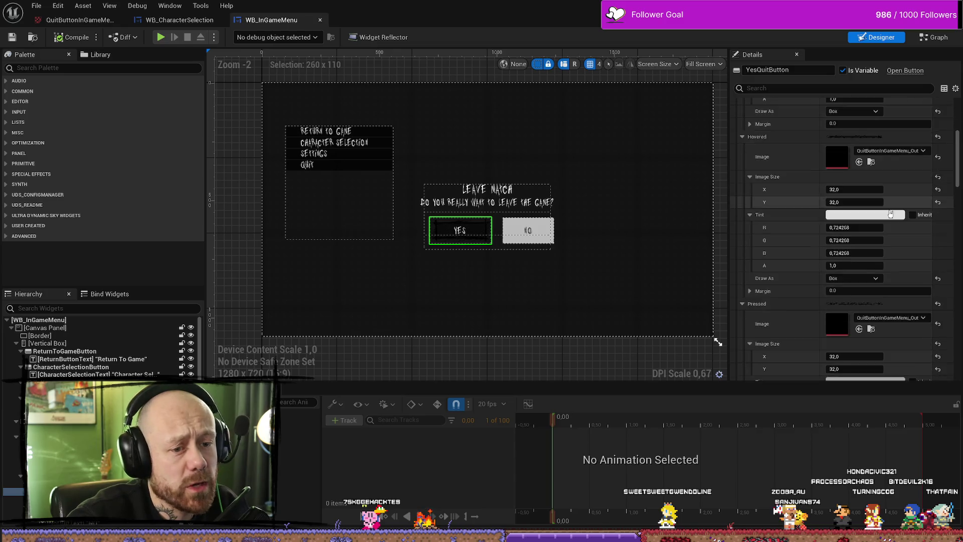
click(912, 228)
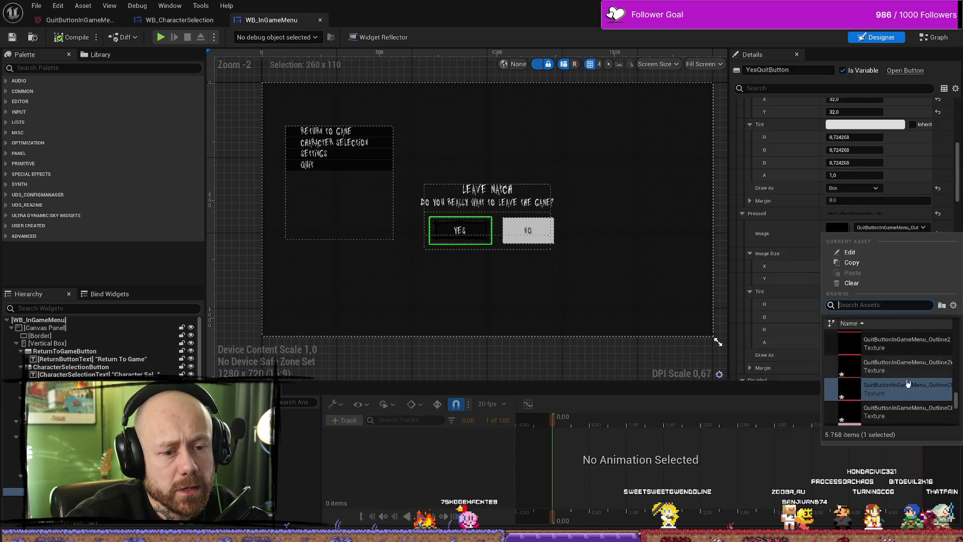
mouse_move(903, 413)
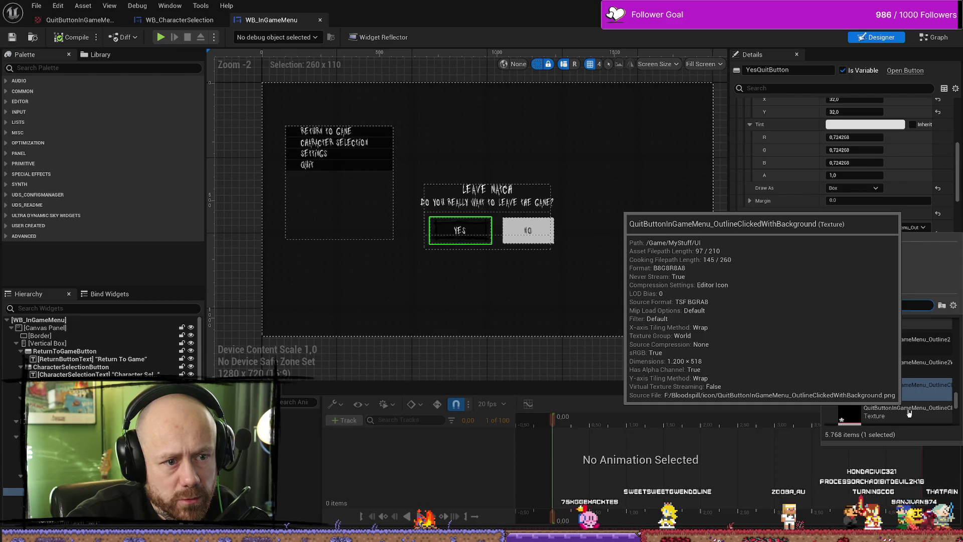
click(908, 413)
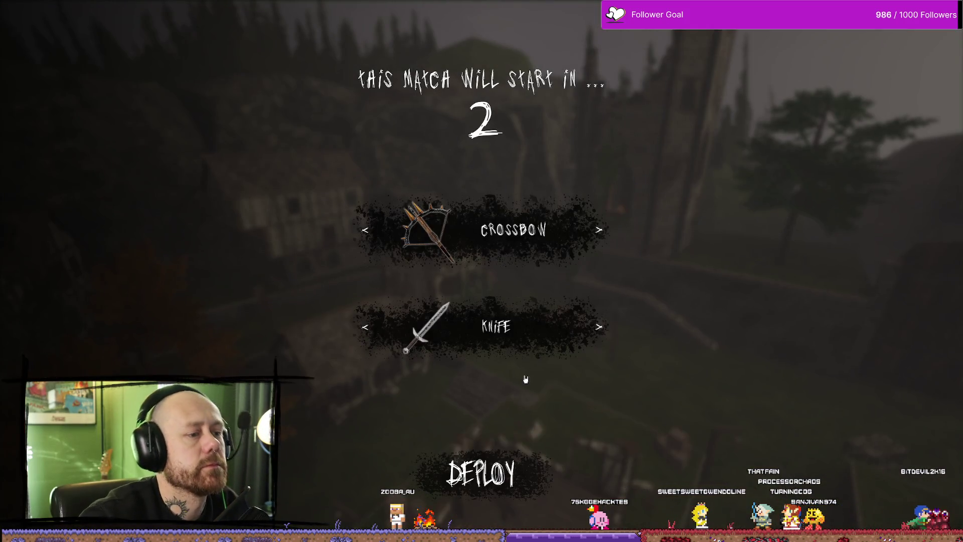
Step: Play-test Quit then Yes in the Leave Match prompt, stop the session, and return to ButtonQuite
key(Escape)
click(170, 153)
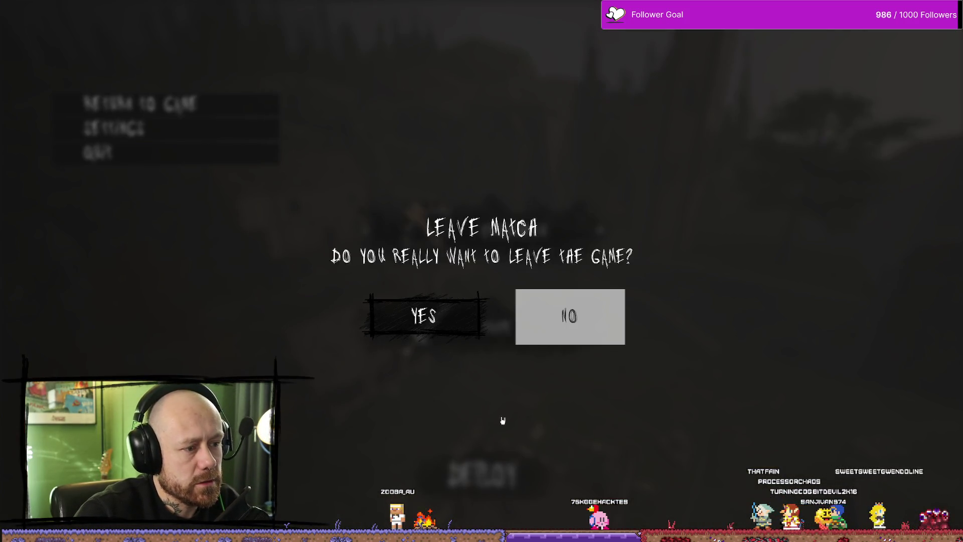
click(454, 327)
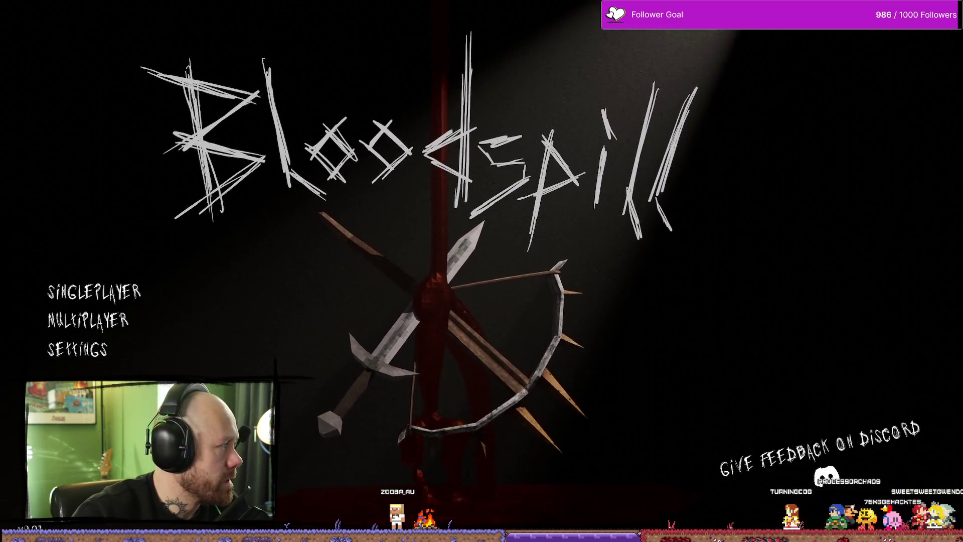
key(Escape)
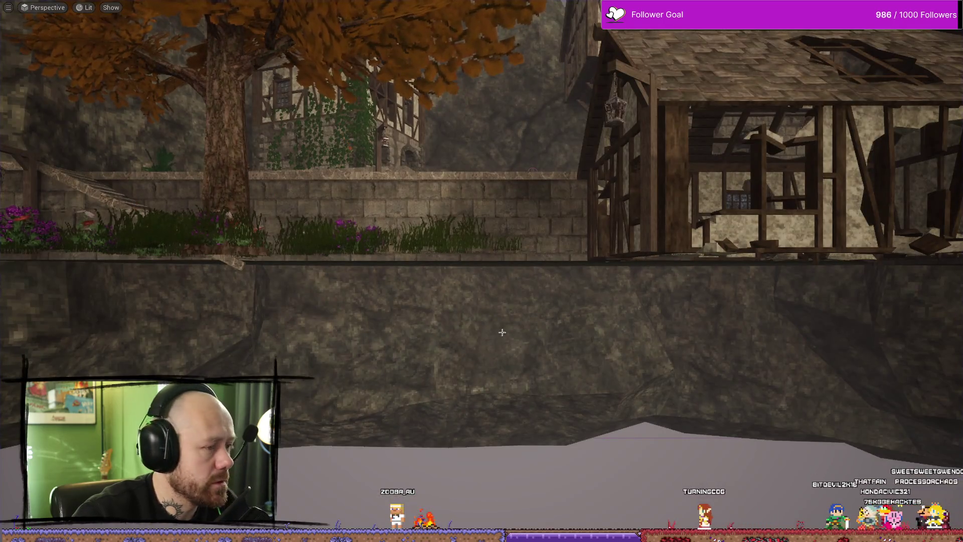
drag(501, 332, 546, 363)
key(ctrl+space)
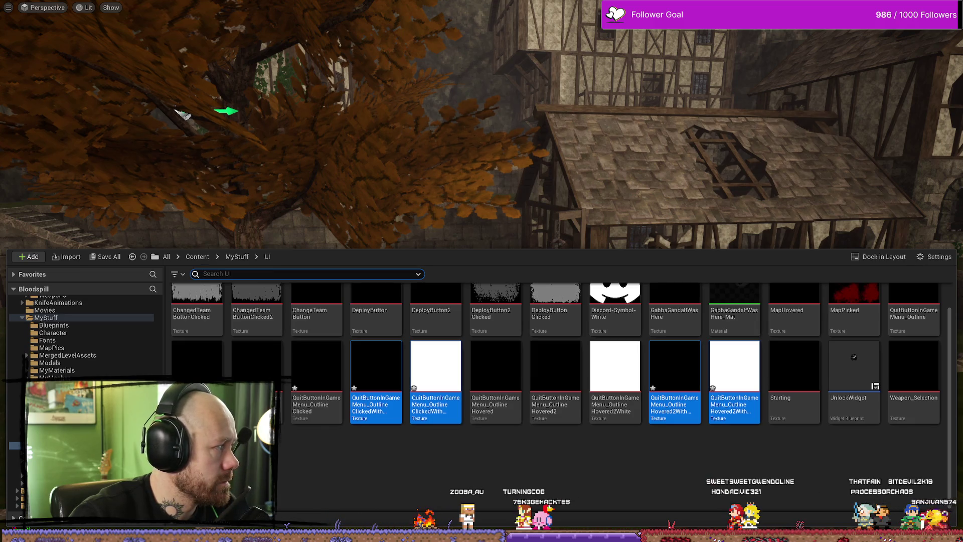
key(alt+Tab)
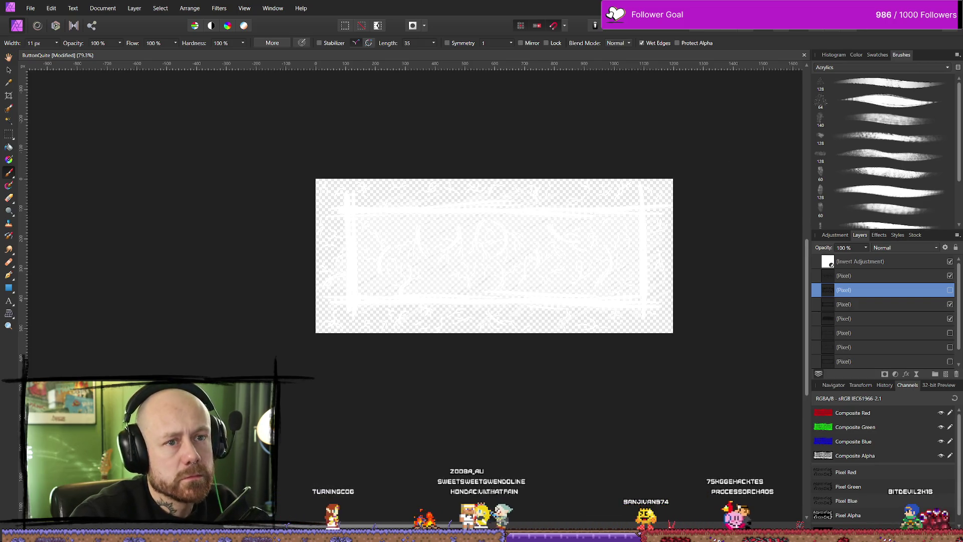
Step: Hide the faint vine layer and nest the Invert Adjustment inside the top Pixel layer
key(alt+Tab)
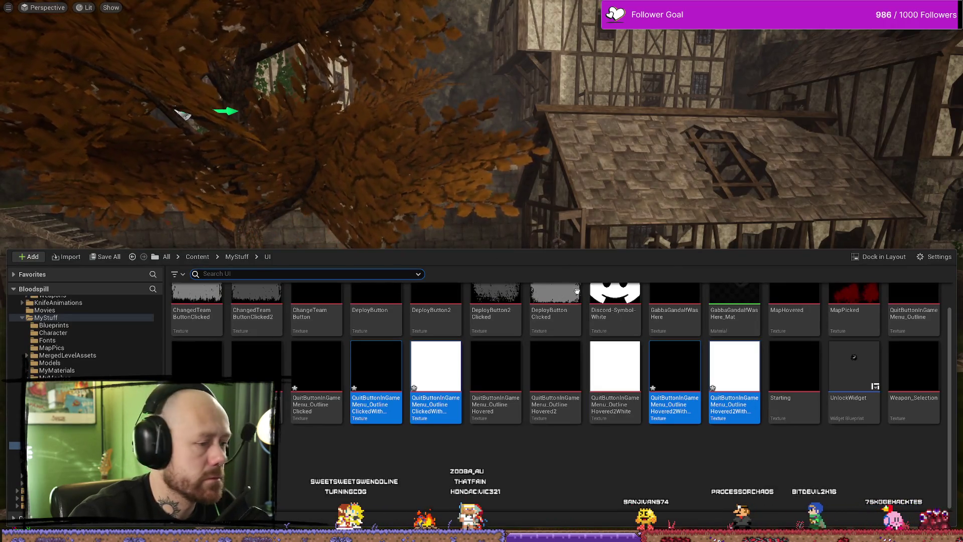
key(alt+Tab)
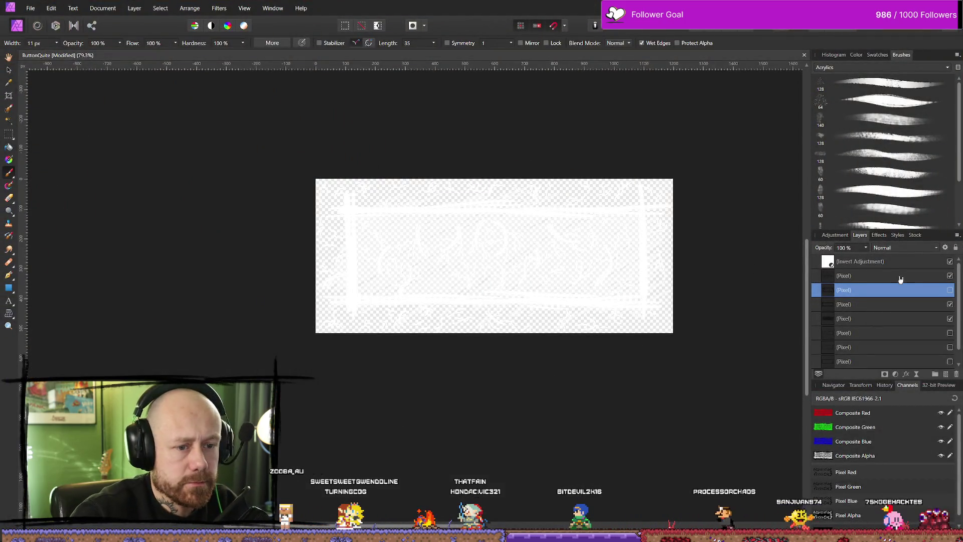
click(869, 264)
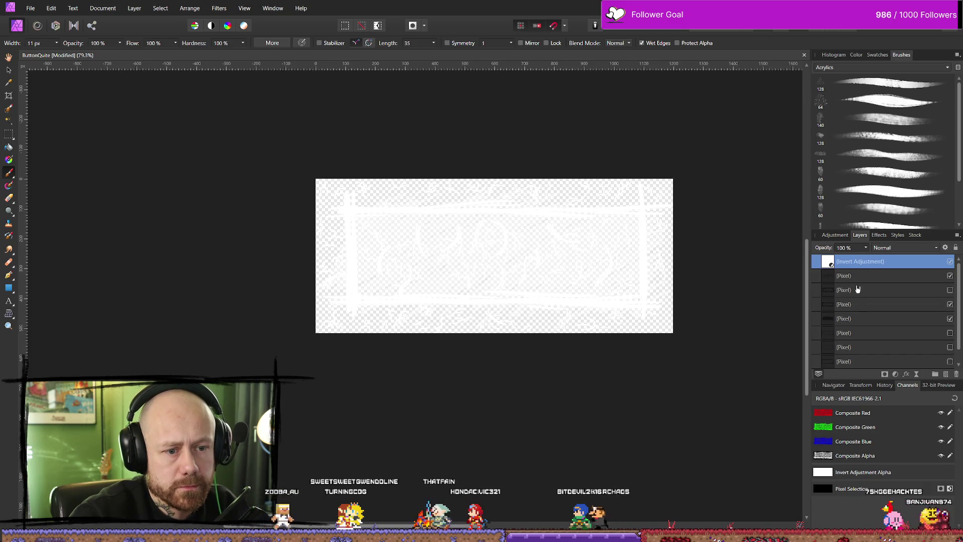
click(857, 275)
click(950, 276)
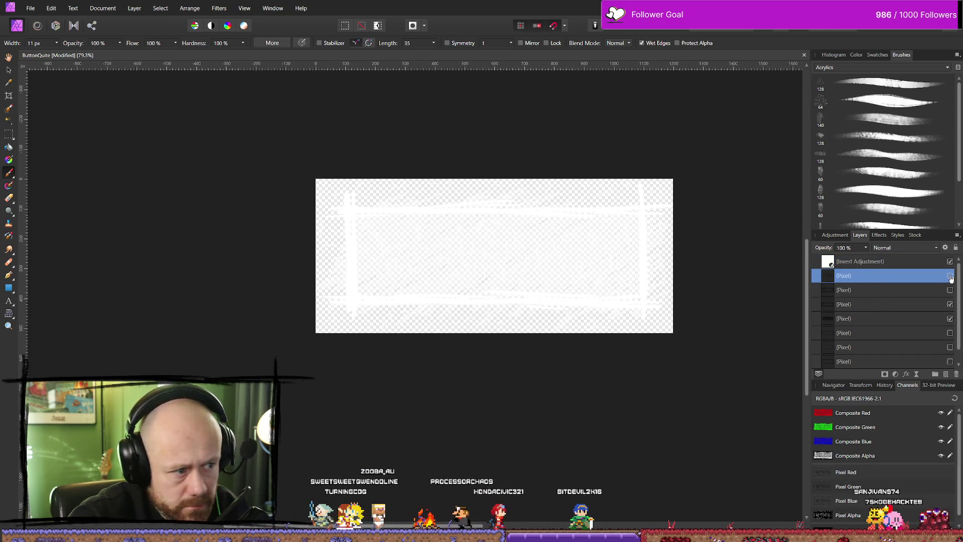
drag(857, 264, 866, 280)
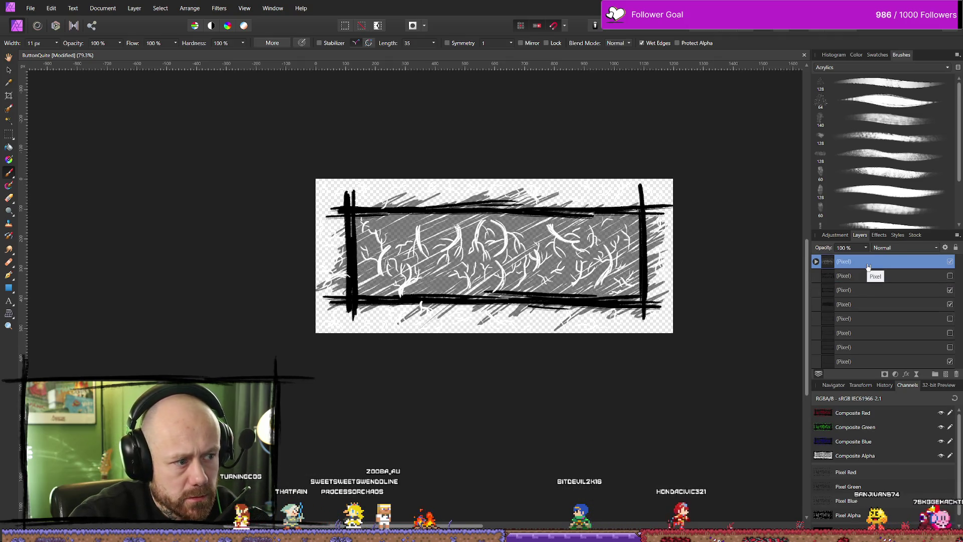
click(816, 262)
click(859, 276)
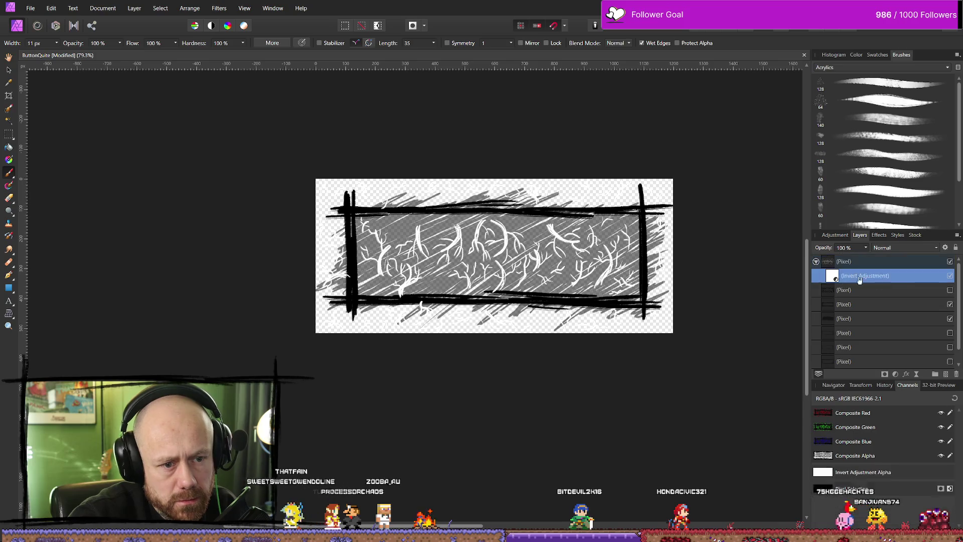
Step: Add a new Invert Adjustment (Ctrl+I), nest it in the second Pixel layer, and show that layer
click(905, 294)
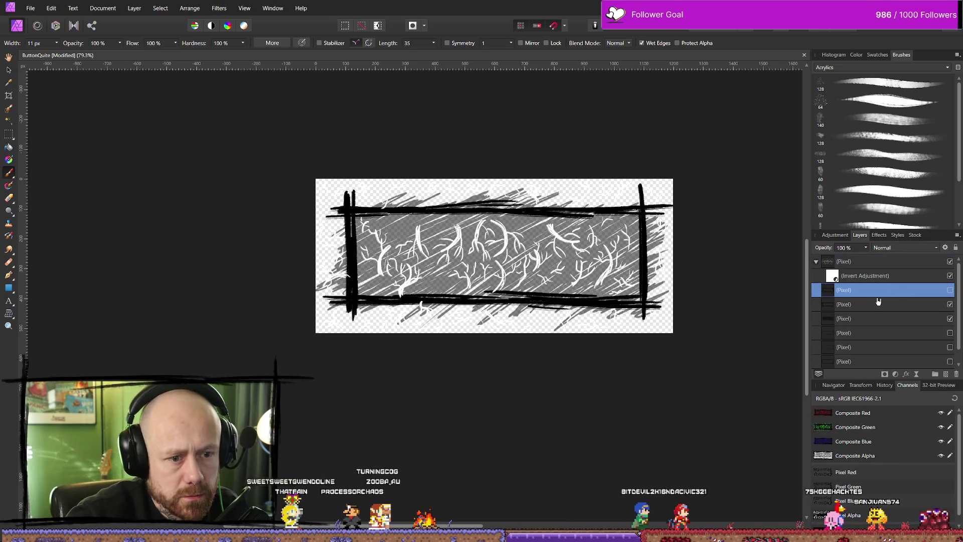
key(ctrl+i)
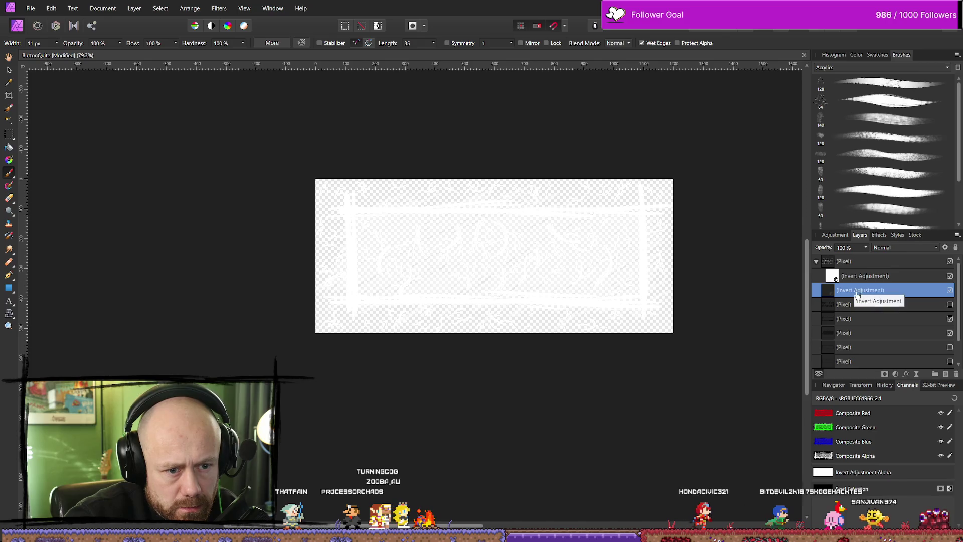
double_click(852, 290)
drag(852, 294, 861, 307)
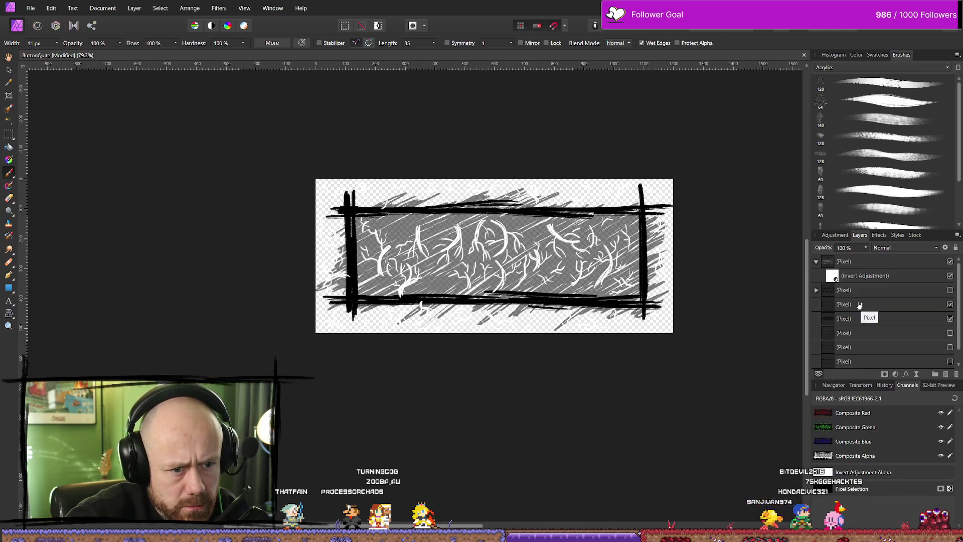
click(816, 289)
click(834, 303)
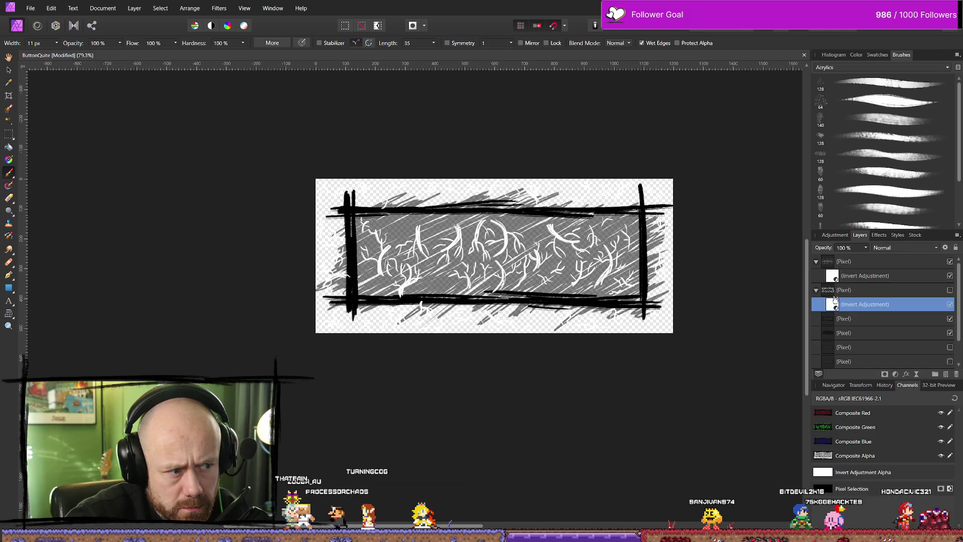
click(949, 290)
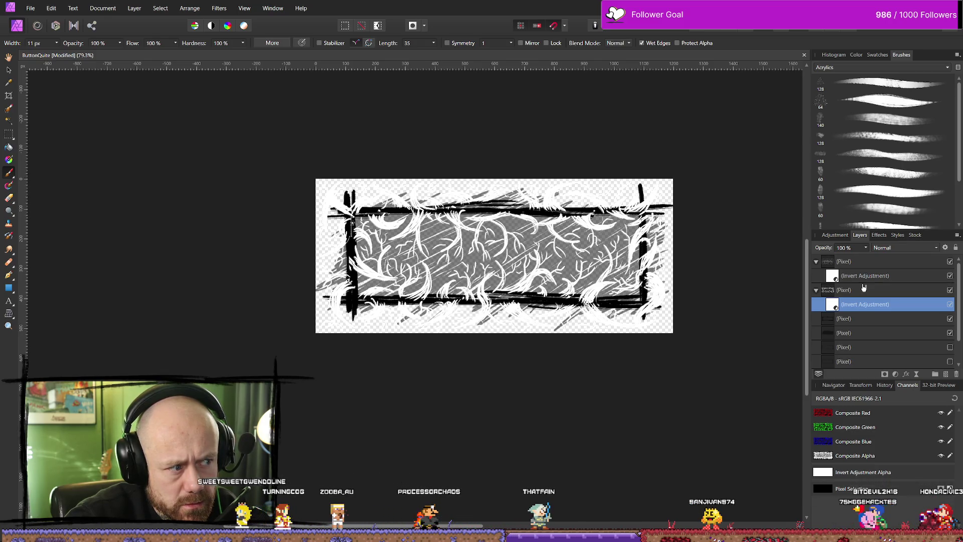
Step: Duplicate the Invert Adjustment (Ctrl+J) and nest the copy in the third Pixel layer
click(846, 320)
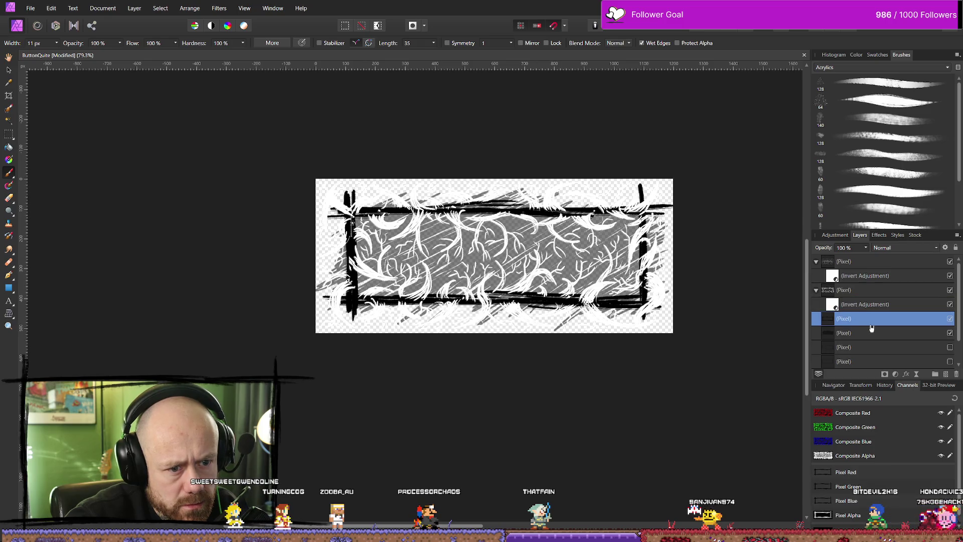
click(868, 303)
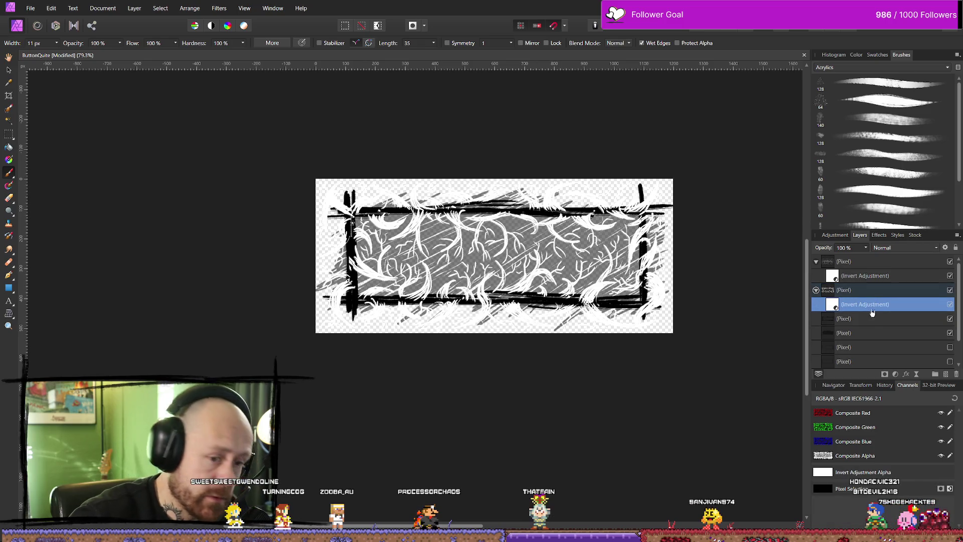
key(ctrl+j)
drag(870, 322, 864, 337)
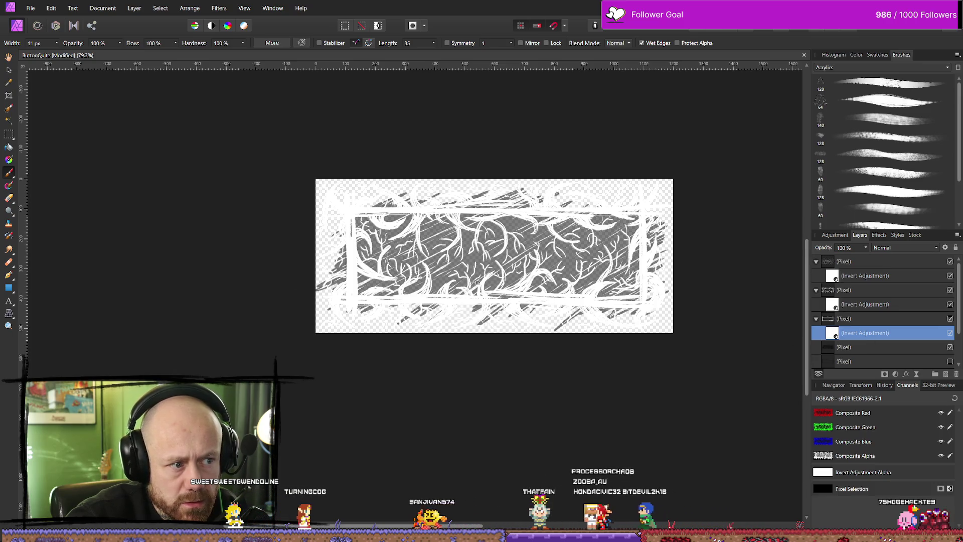
click(31, 8)
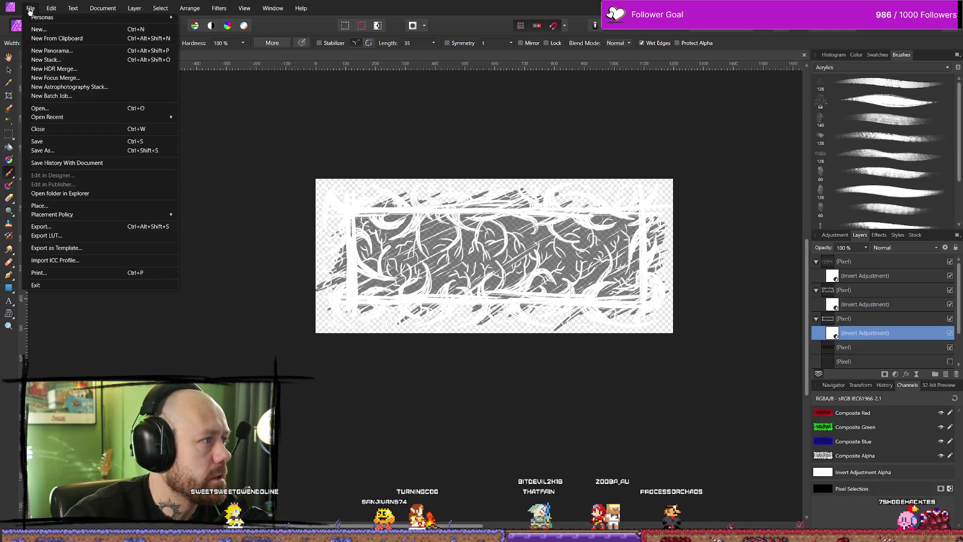
Step: Start a PNG export, then cancel the save dialog without exporting
click(69, 228)
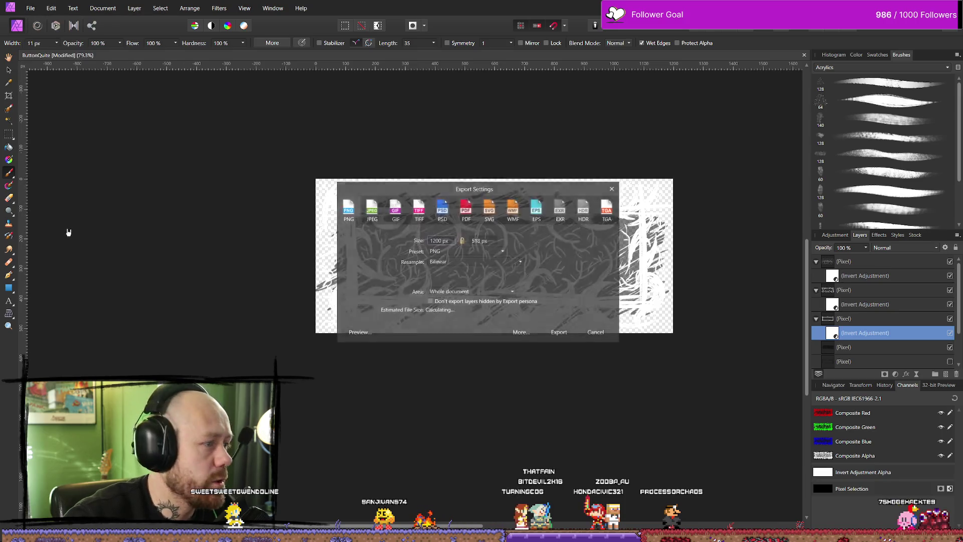
click(572, 334)
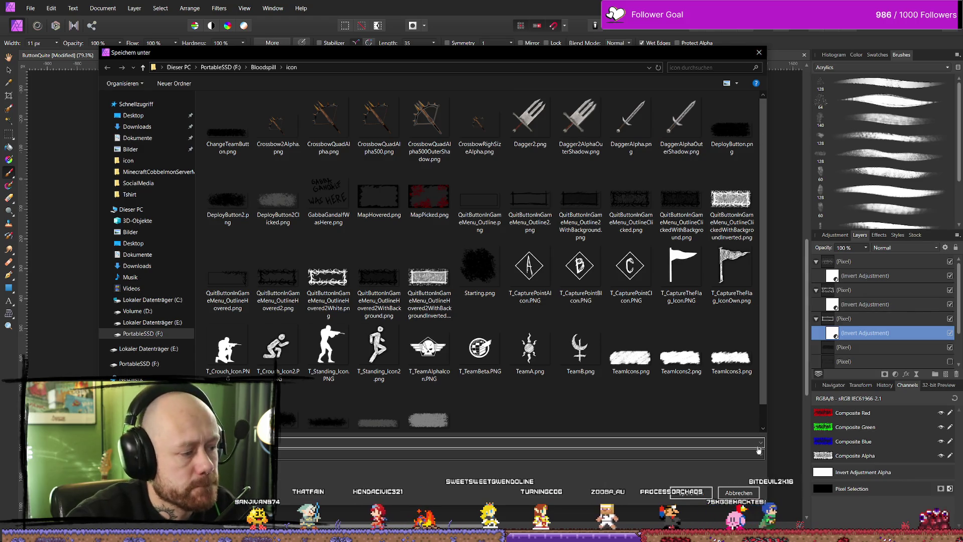
click(747, 493)
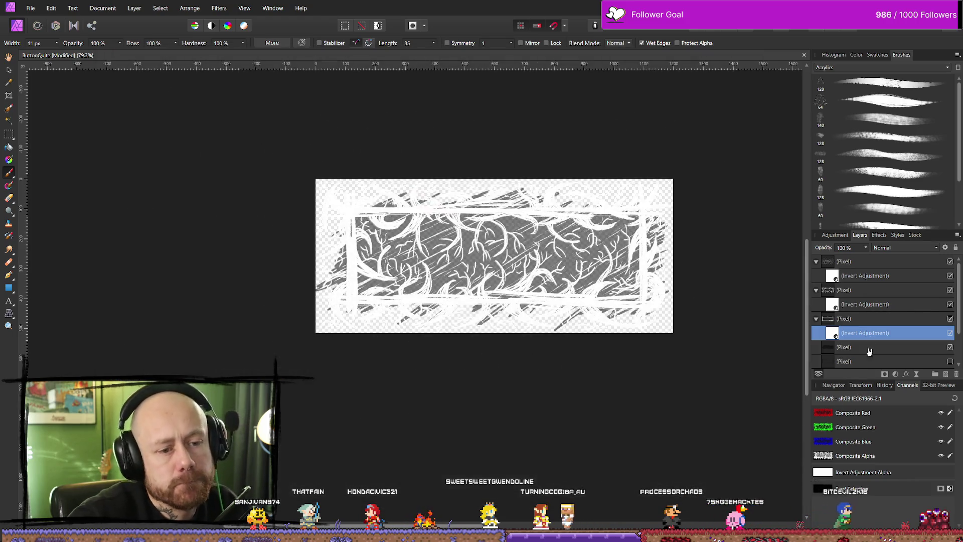
Step: Hide the top vine layer and export the white frame as a PNG ending in BackgroundInvertedAndBlack.png
click(950, 261)
click(31, 8)
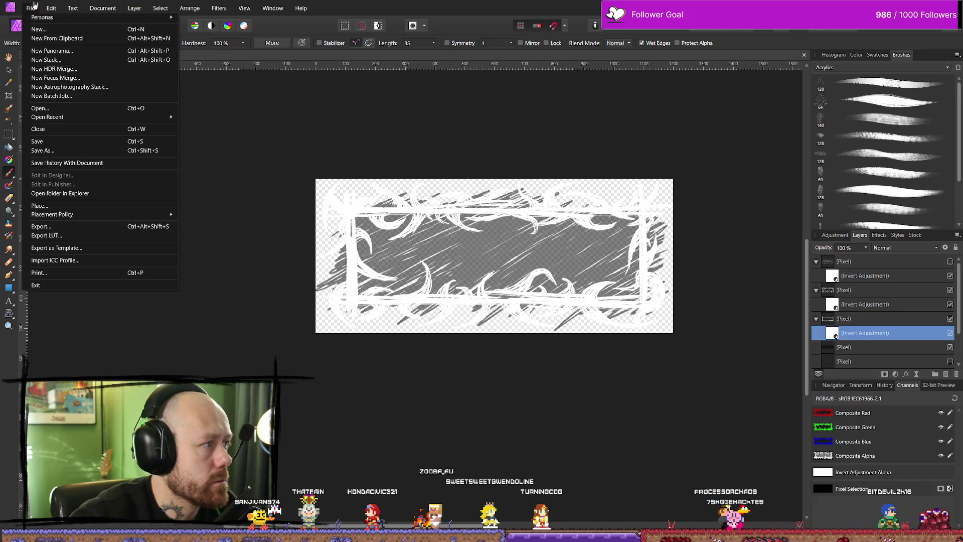
click(75, 229)
click(558, 332)
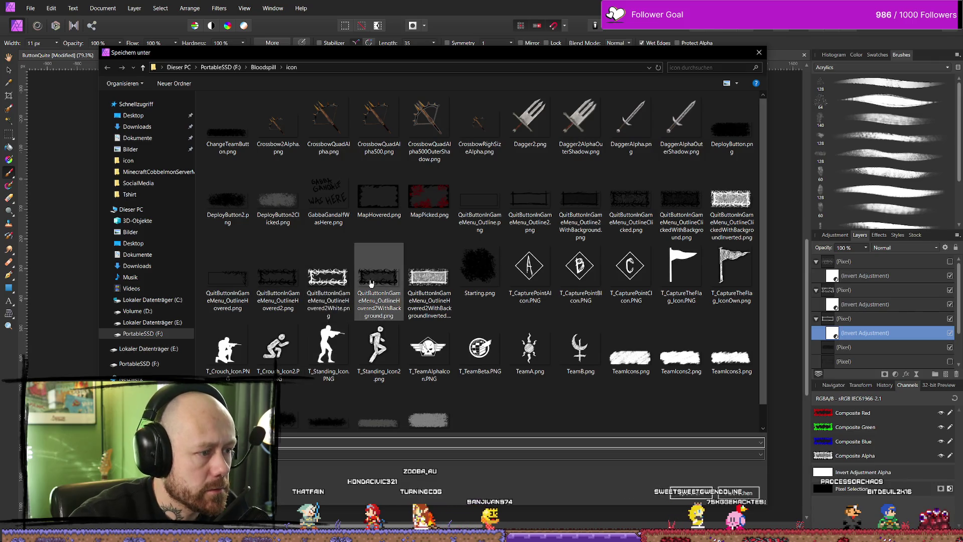
click(424, 285)
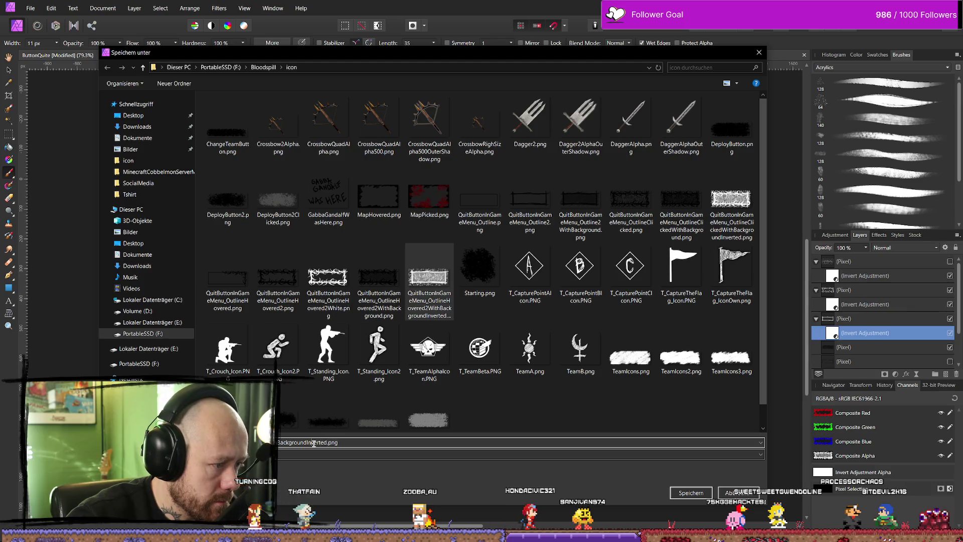
text(N)
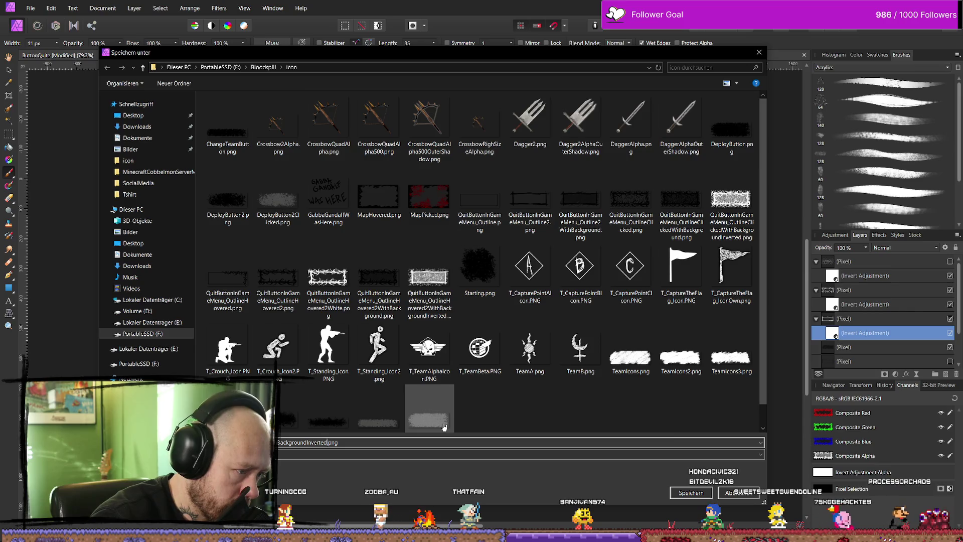
text(Normal)
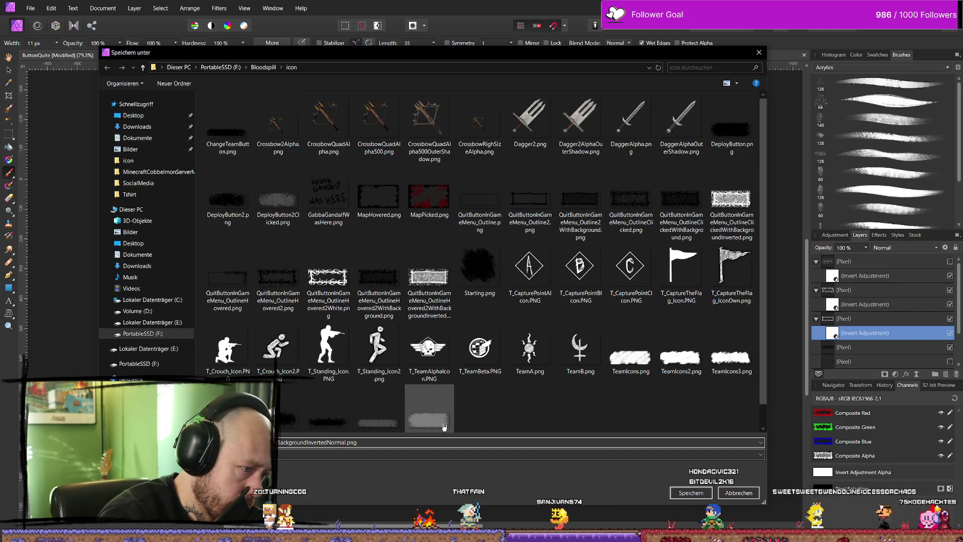
key(BackSpace)
key(BackSpace)
key(BackSpace)
text(AndBlack)
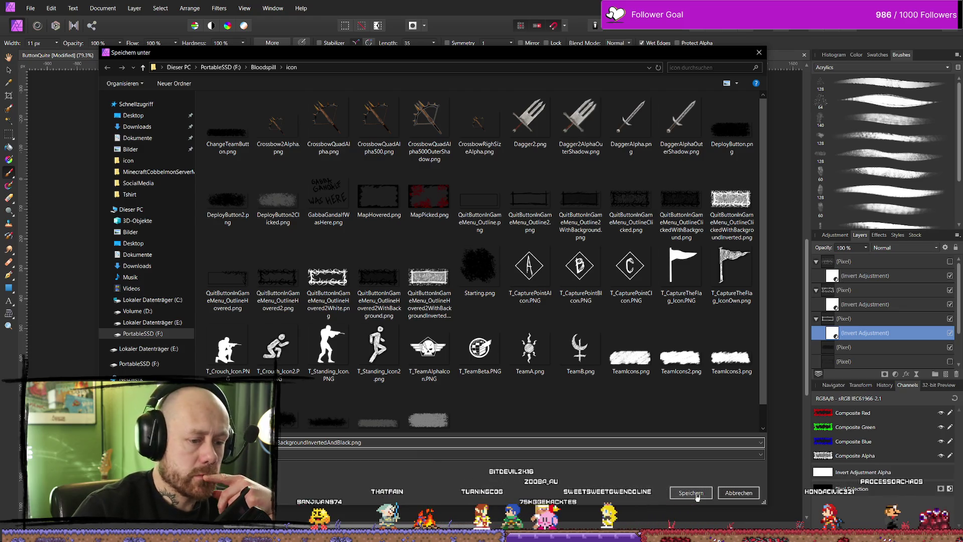
click(690, 493)
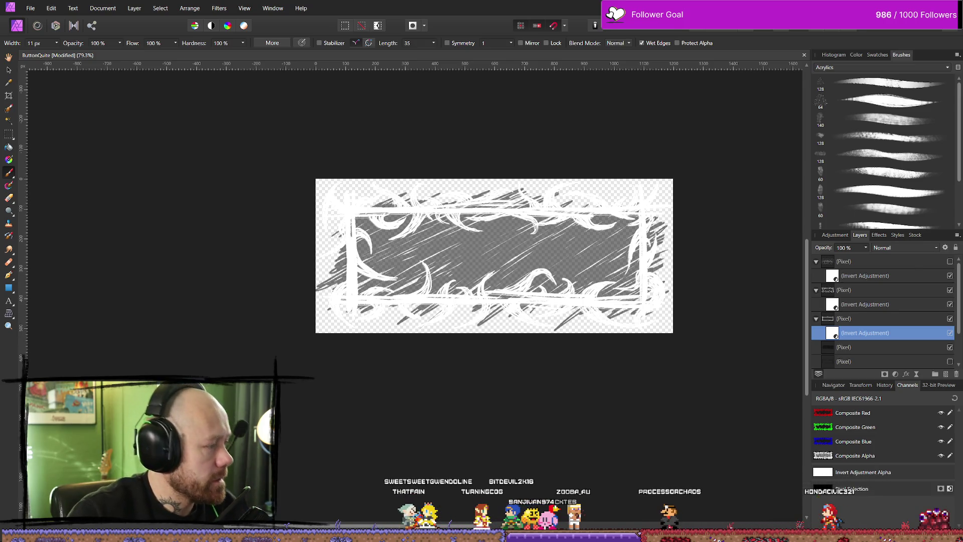
key(alt+Tab)
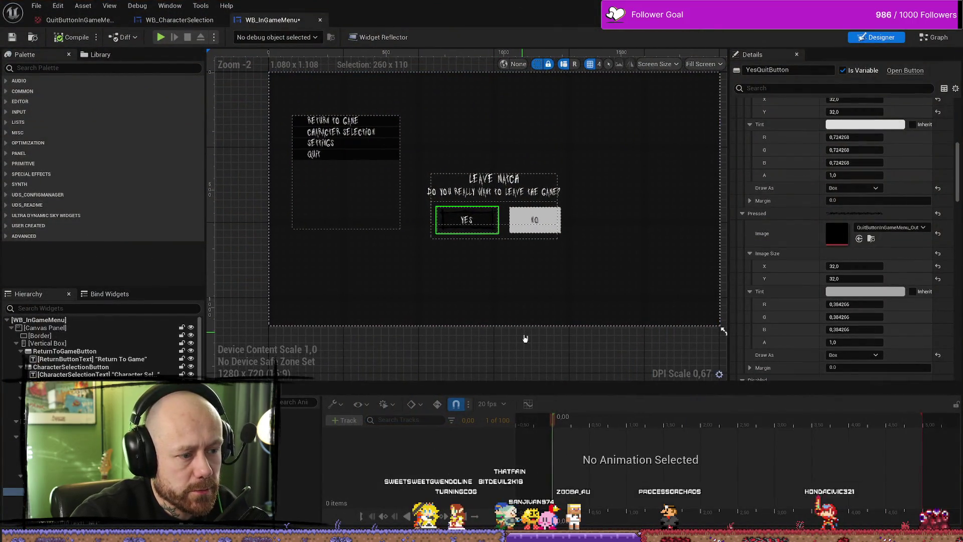
Step: Import the newly saved inverted frame PNG from the icon folder into the UI textures
key(ctrl+space)
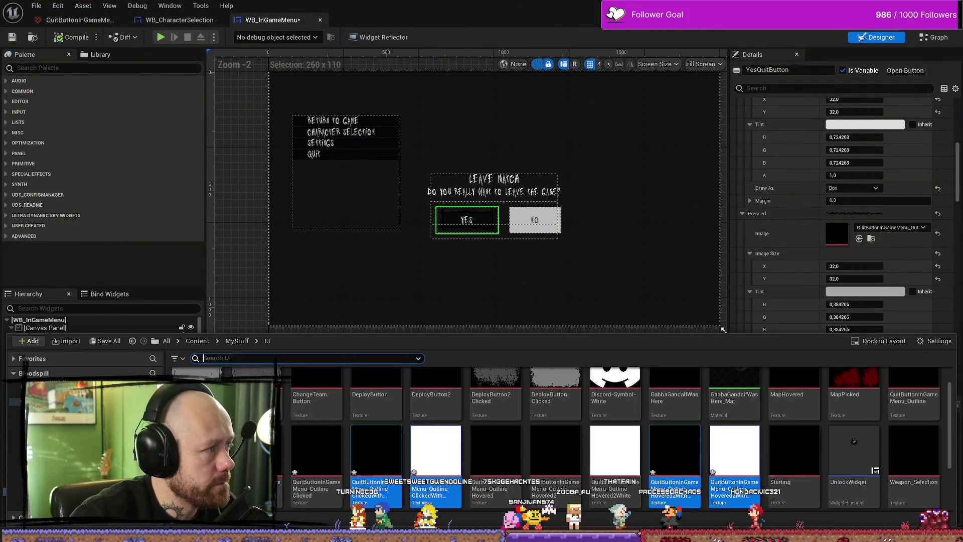
key(alt+Tab)
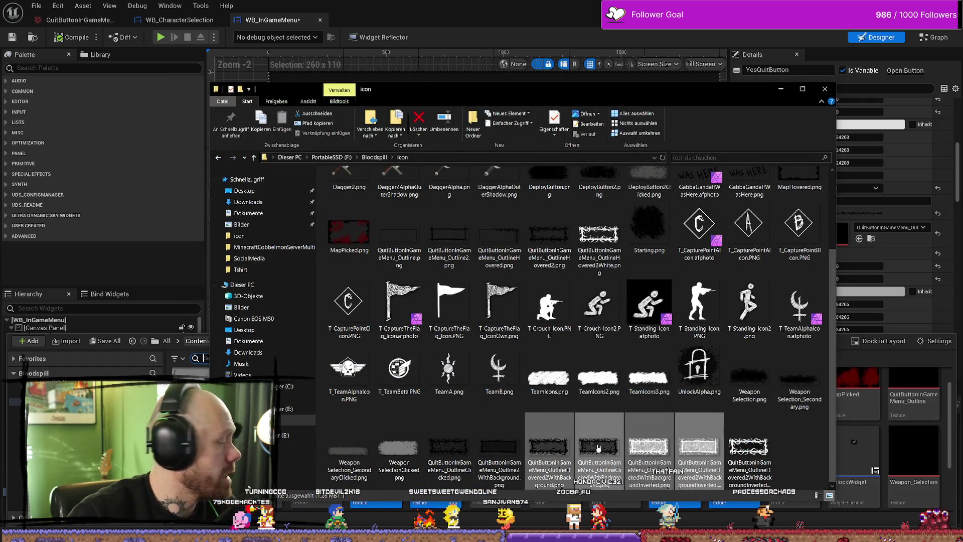
click(764, 452)
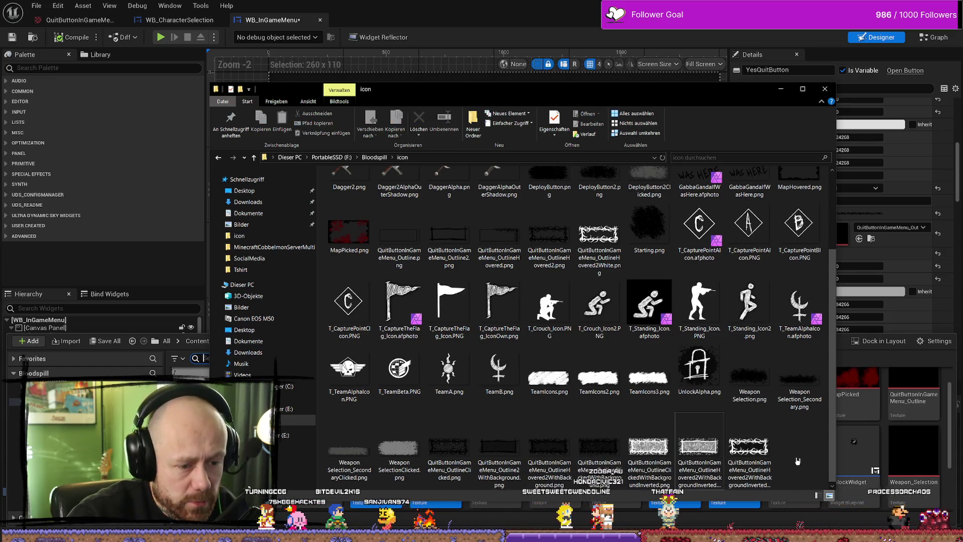
click(764, 453)
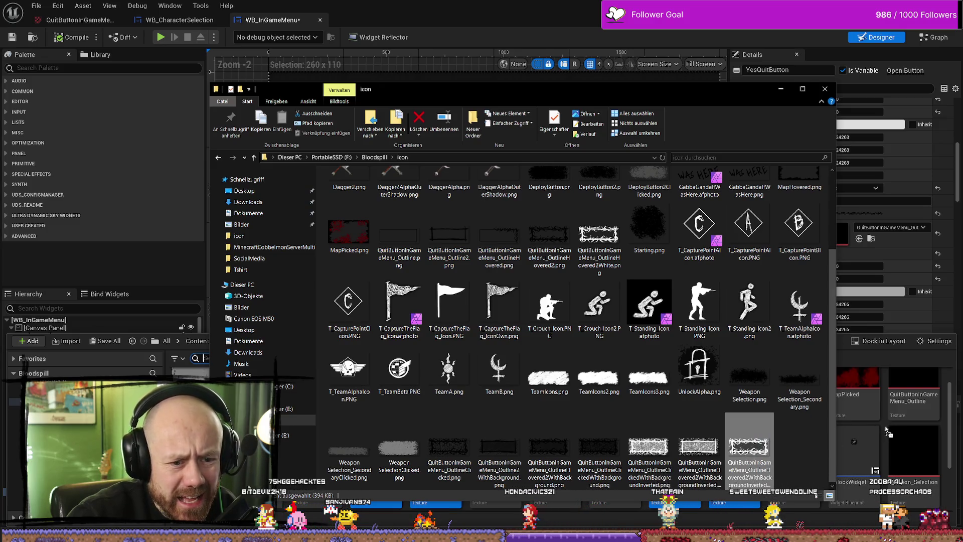
drag(886, 429, 886, 430)
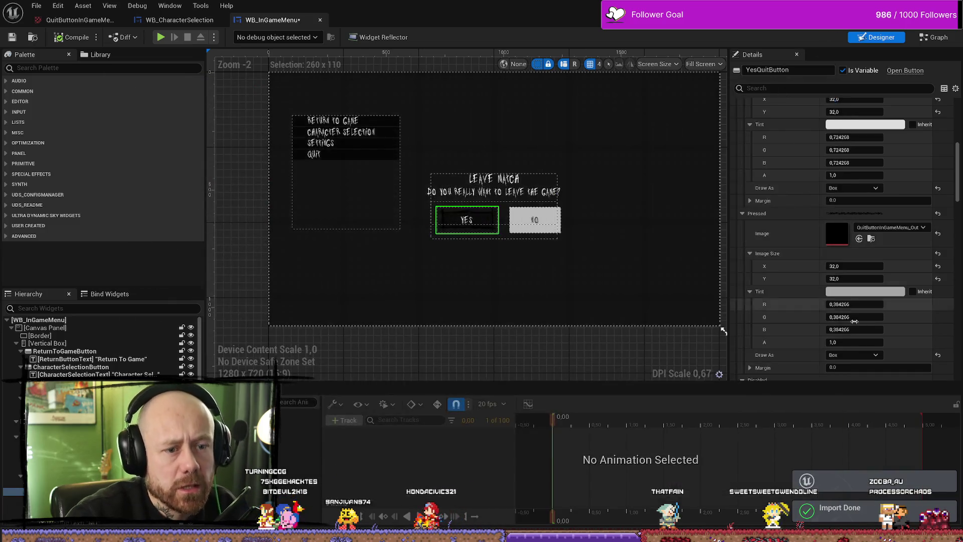
Step: Set the inverted-and-black frame texture as YesQuitButton's Hovered image
scroll(827, 246, up, 5)
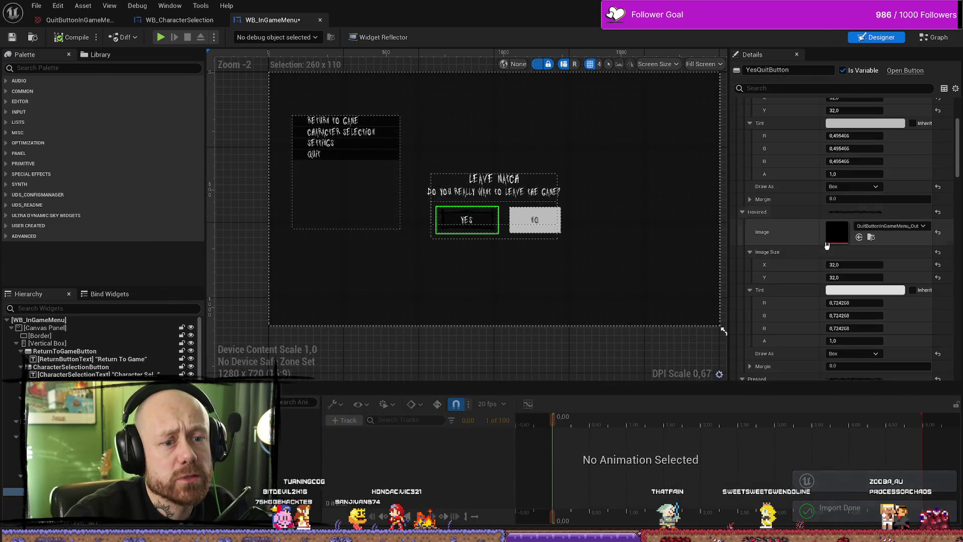
click(912, 226)
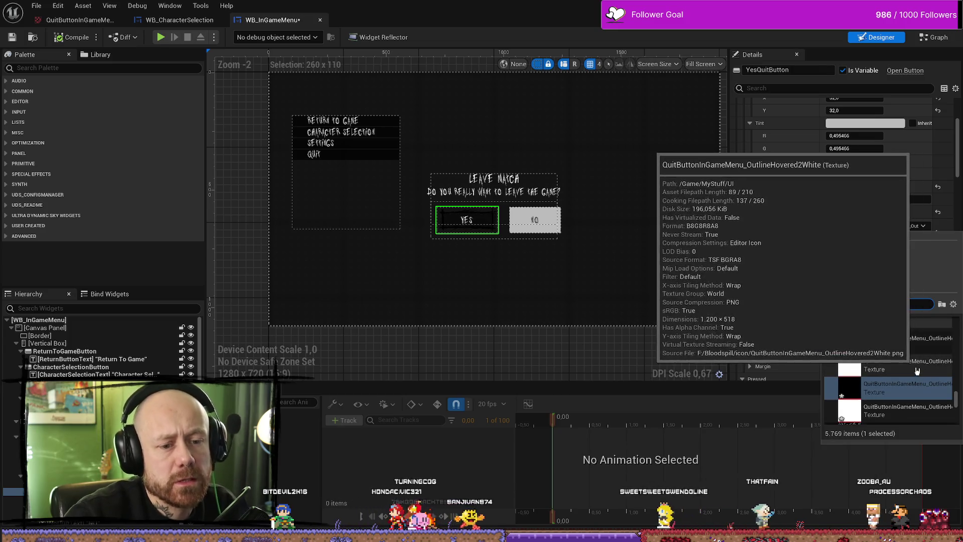
scroll(886, 365, down, 1)
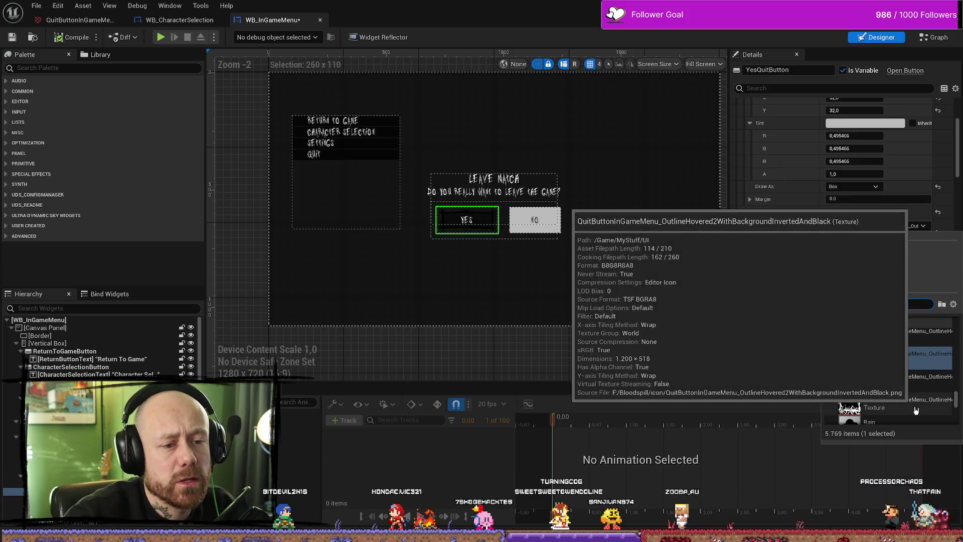
click(915, 410)
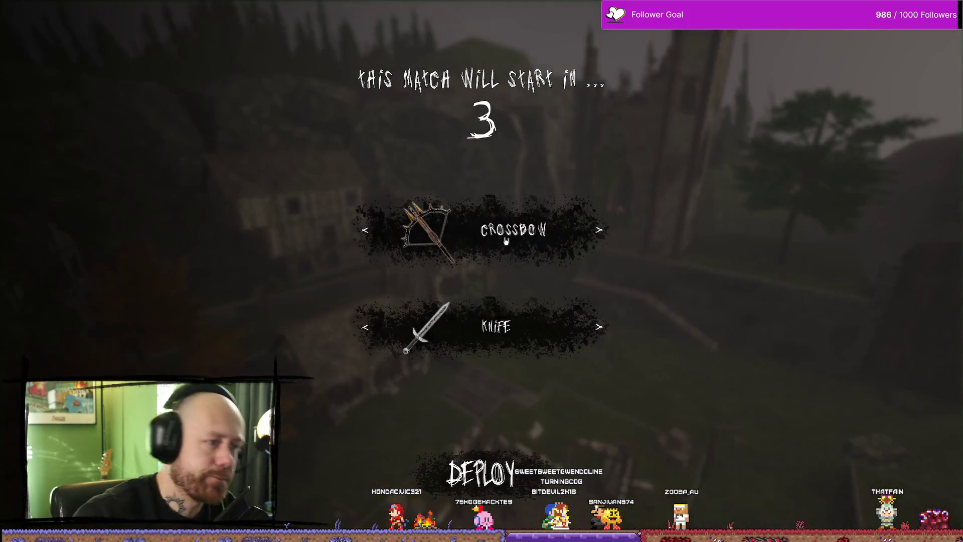
Step: Play-test Quit, checking the Yes button's white thorny hover frame, then confirm and stop playing
key(Escape)
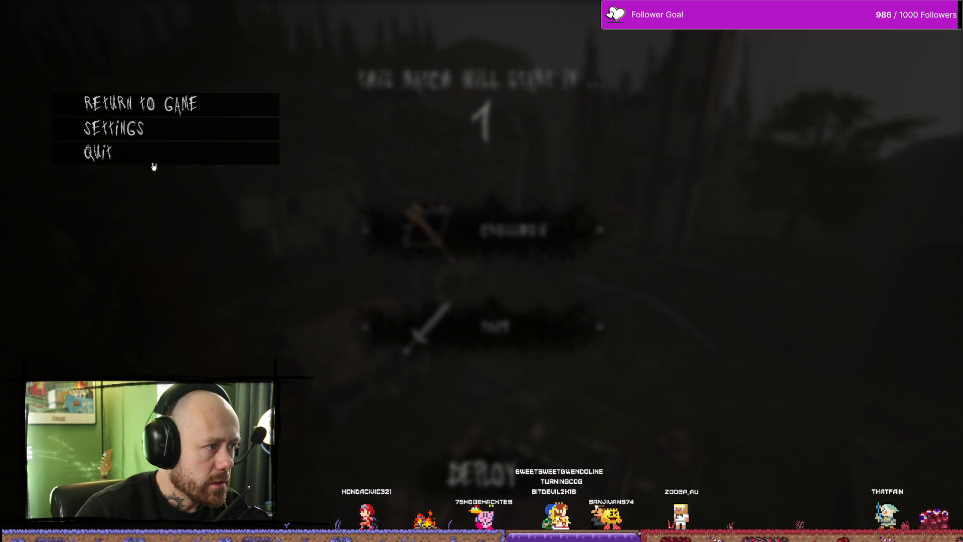
click(171, 155)
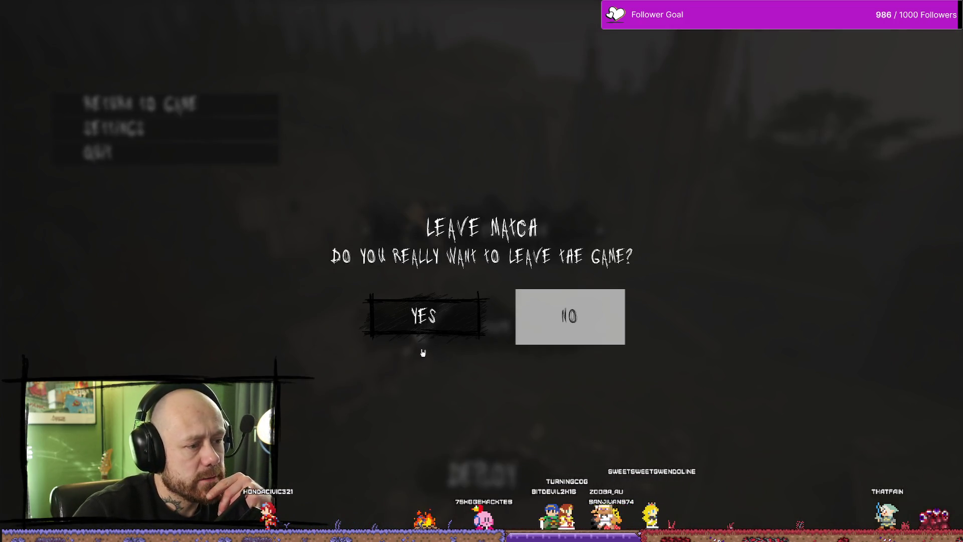
click(424, 330)
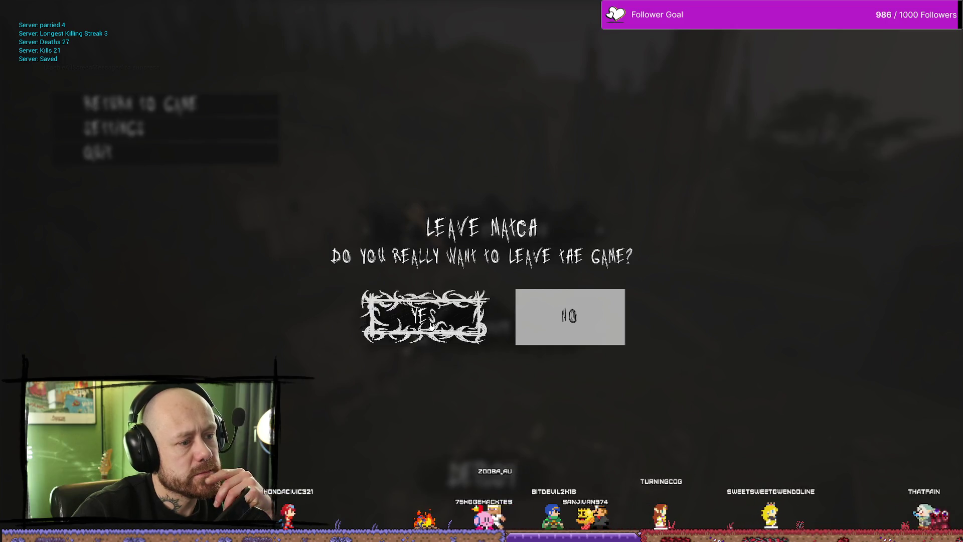
click(459, 321)
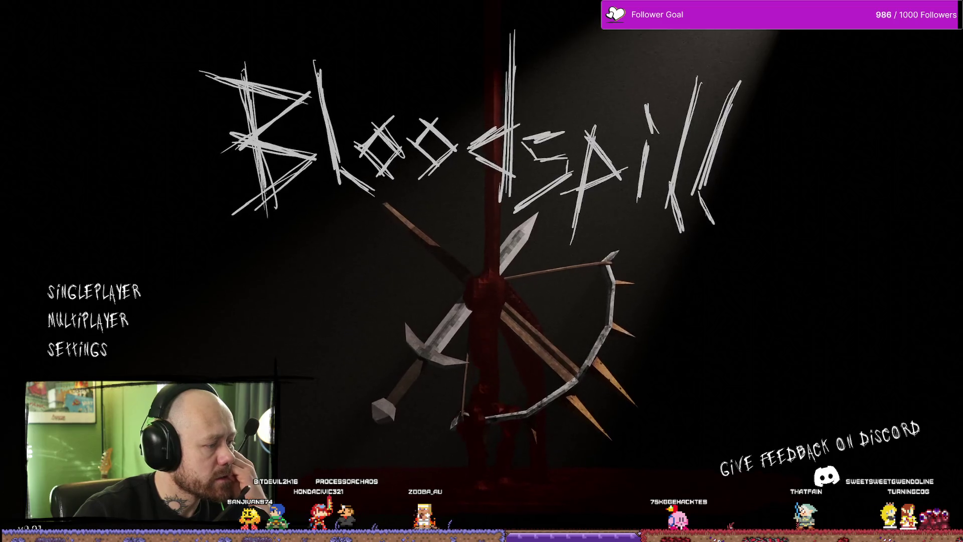
key(Escape)
key(ctrl+space)
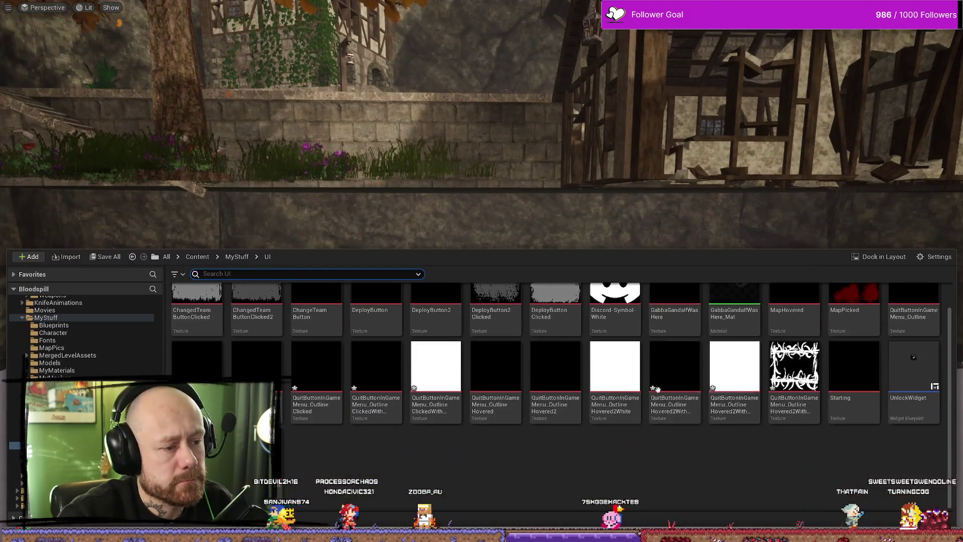
key(alt+Tab)
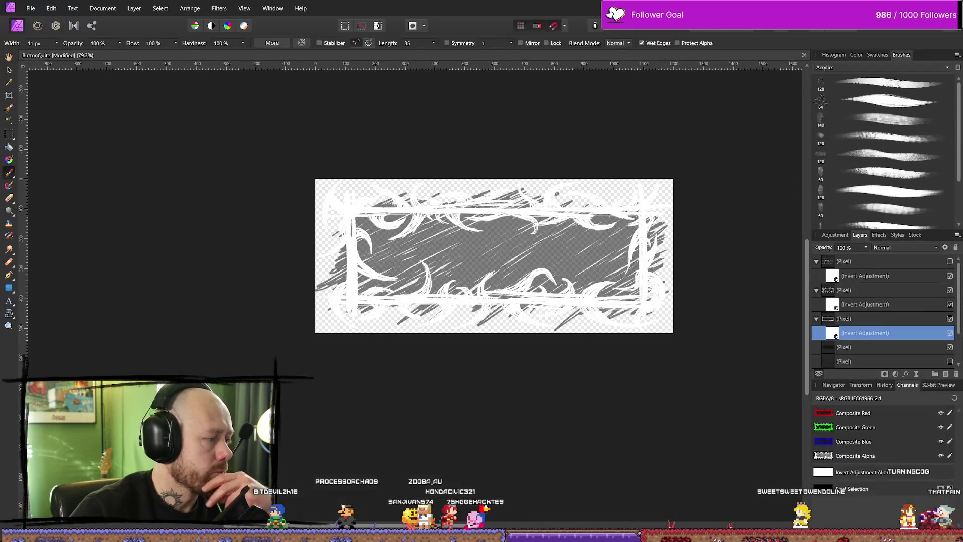
key(alt+Tab)
key(alt+Tab)
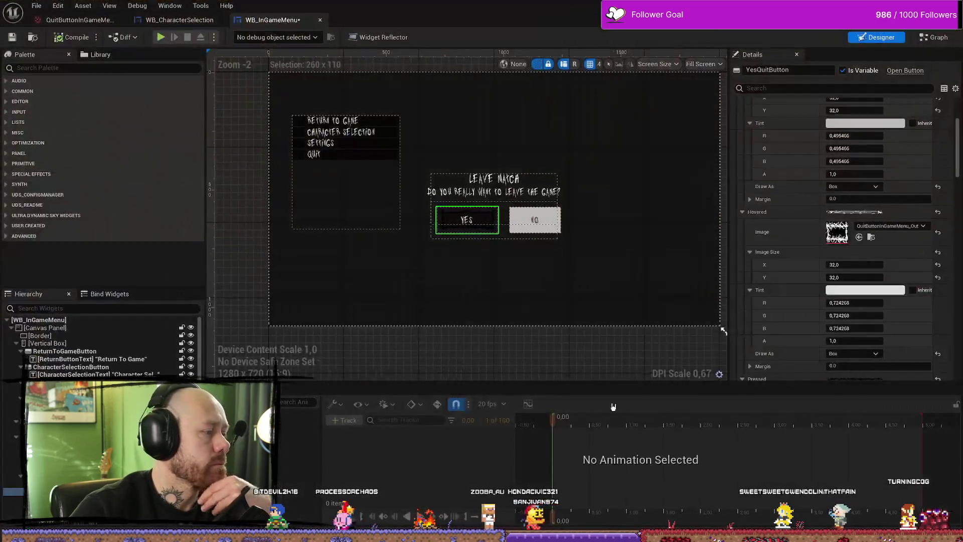
Step: Set the No button's size box to width 260 and height 110, matching the Yes box
click(553, 218)
scroll(532, 226, up, 7)
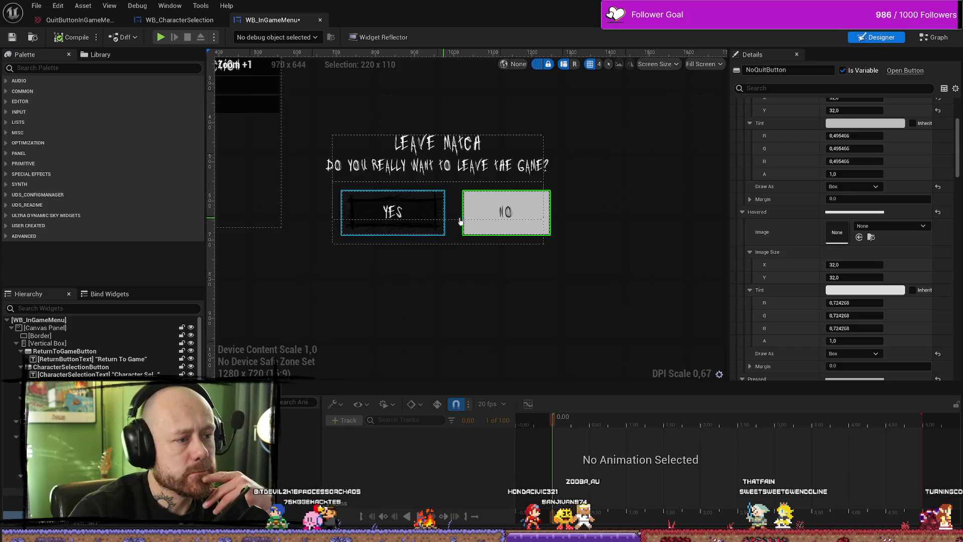
click(390, 174)
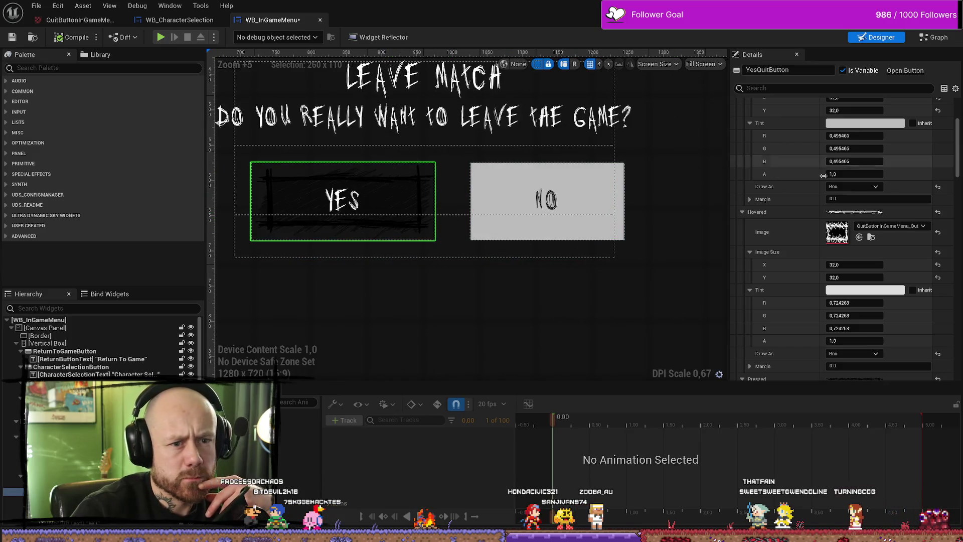
click(343, 201)
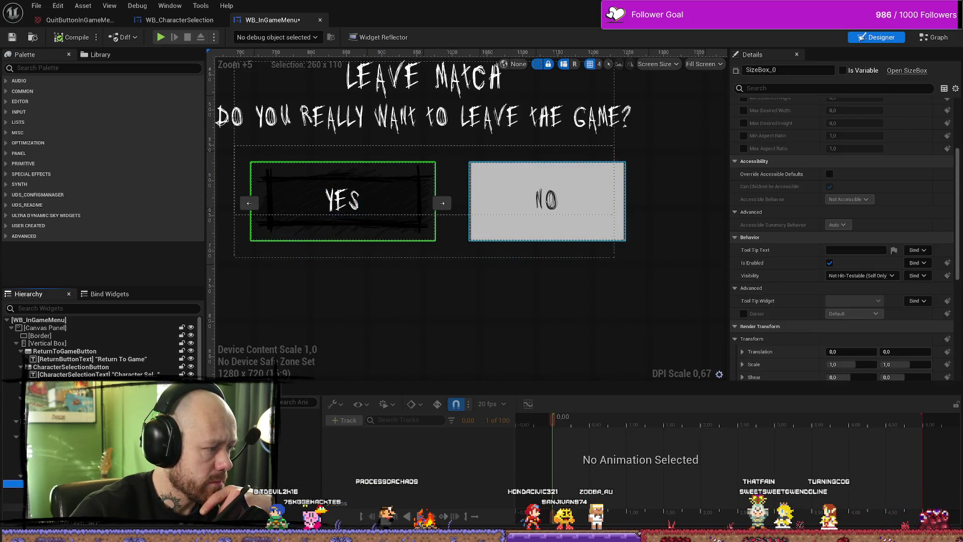
scroll(876, 169, up, 5)
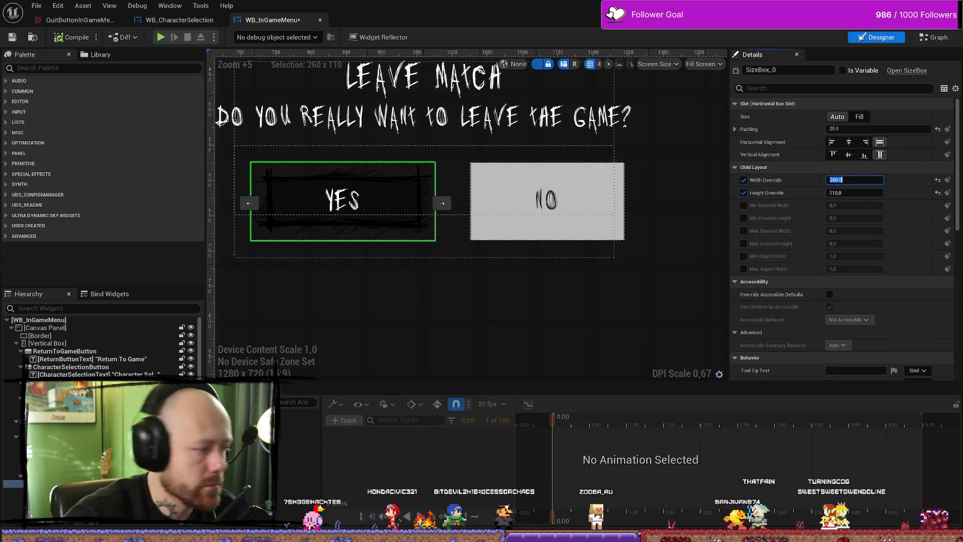
click(546, 215)
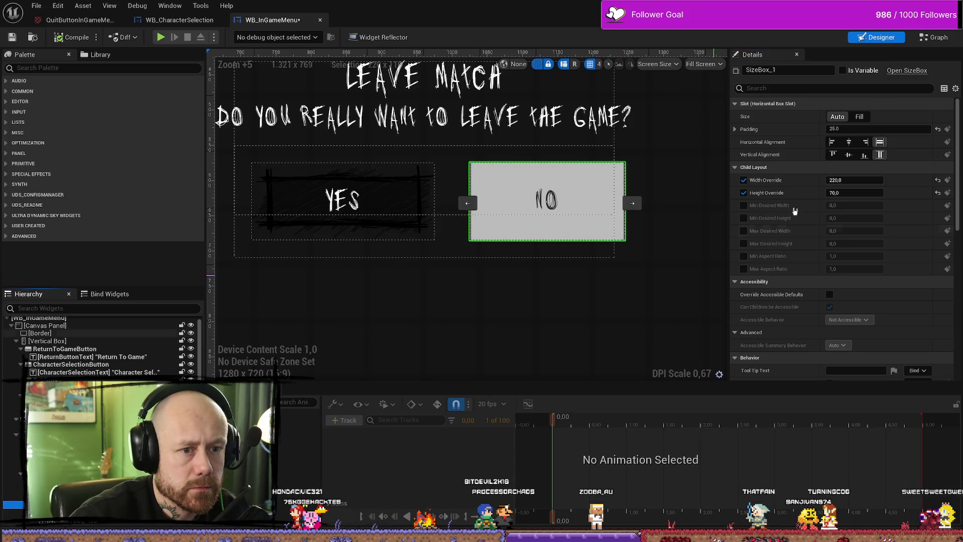
key(Tab)
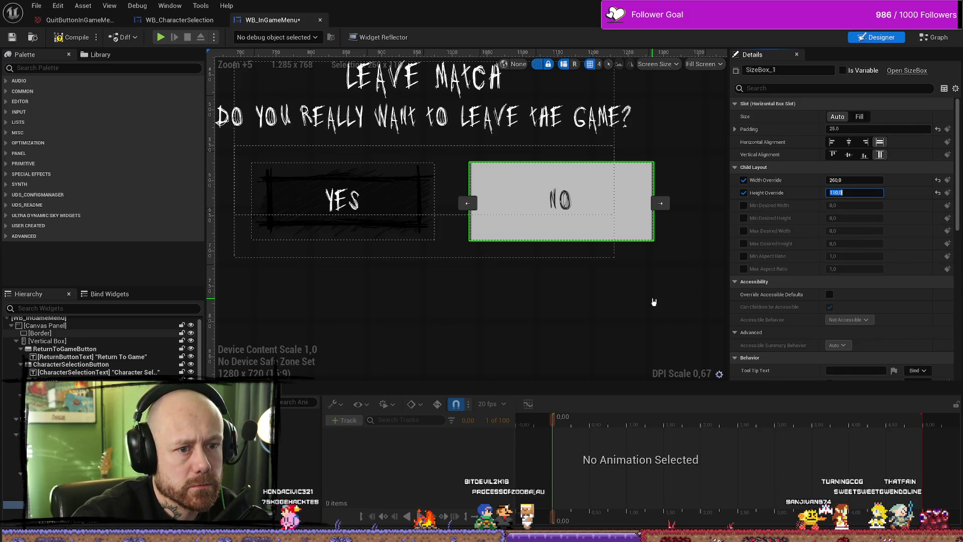
Step: Compare the Yes and No buttons' styles and image textures in the Details panel
click(528, 206)
scroll(538, 213, down, 1)
scroll(538, 213, down, 2)
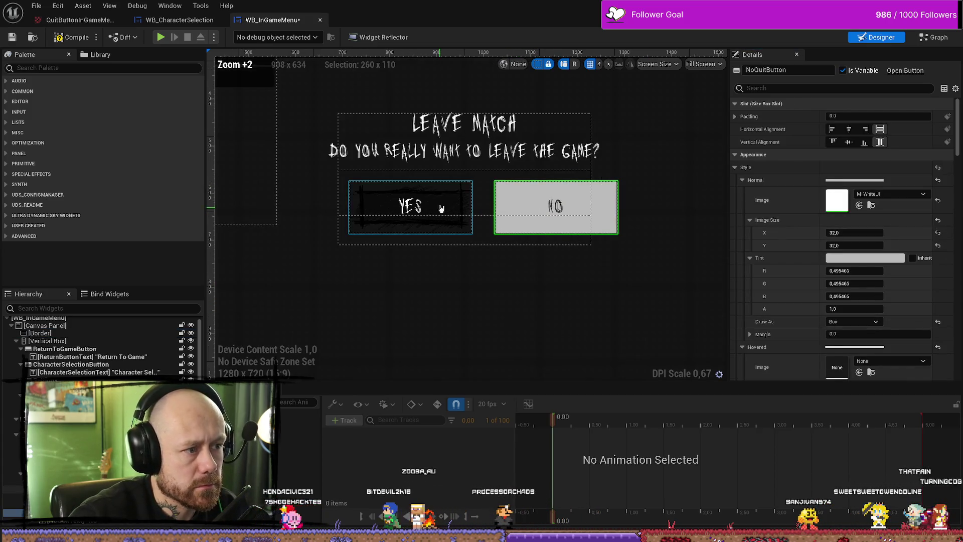
click(436, 206)
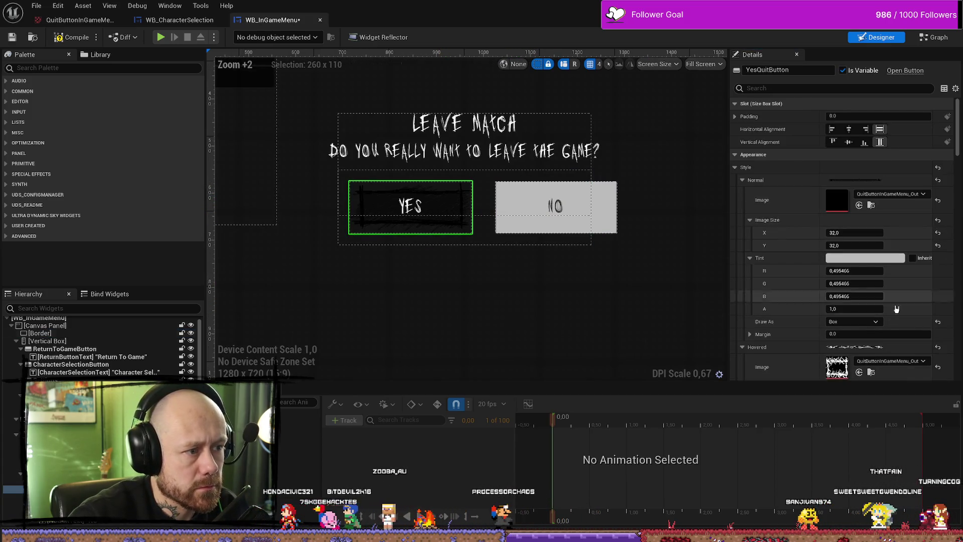
click(870, 205)
click(607, 201)
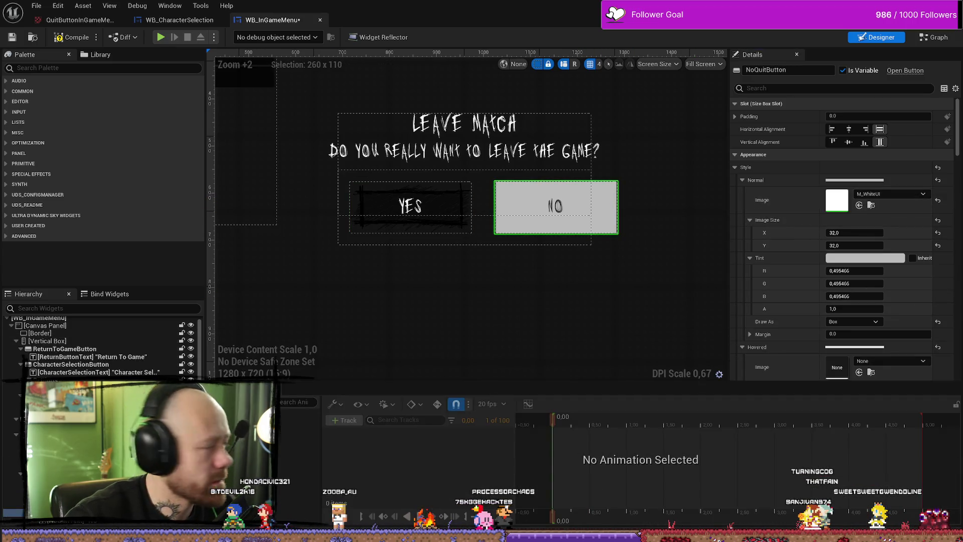
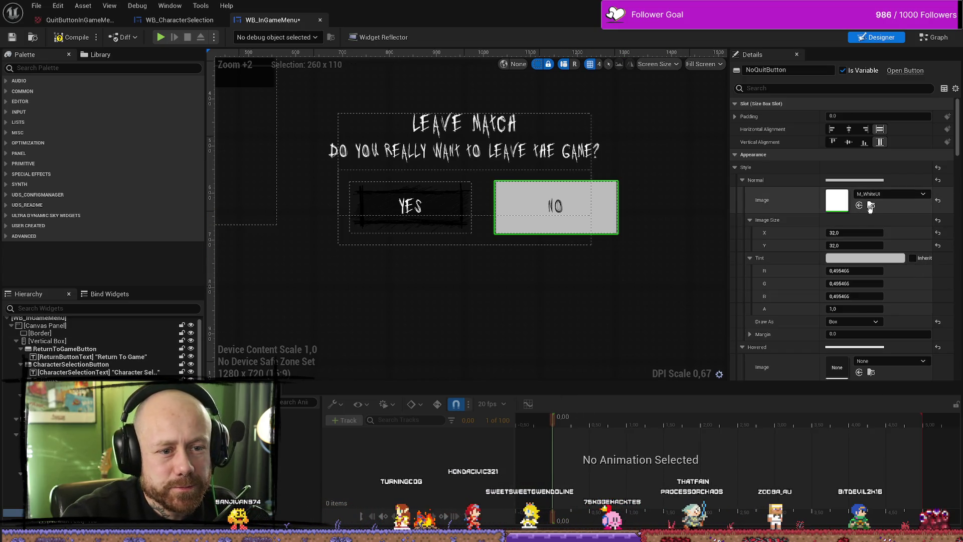
Step: Give the NO button's normal image the dark QuitButtonInGameMenu_Out outline texture, checking it against the YES button
click(861, 207)
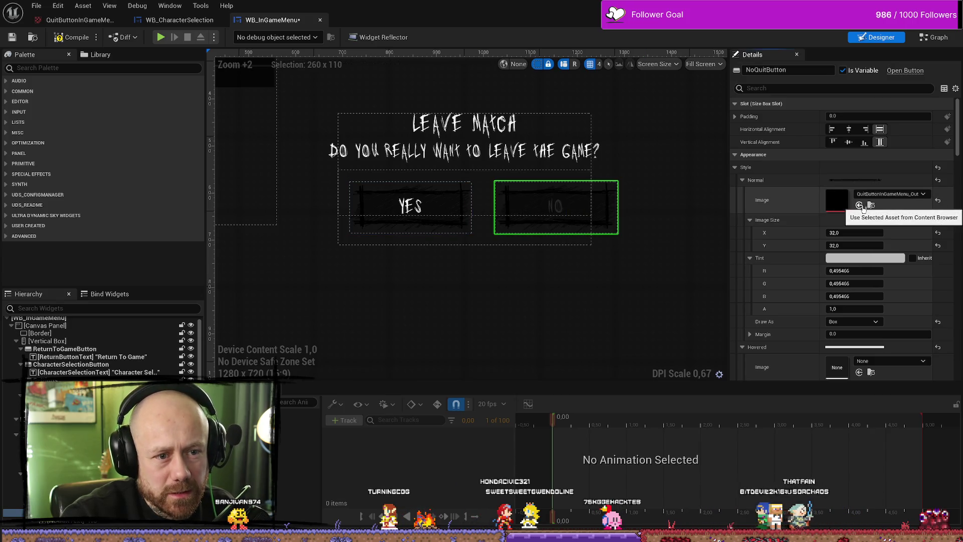
click(457, 207)
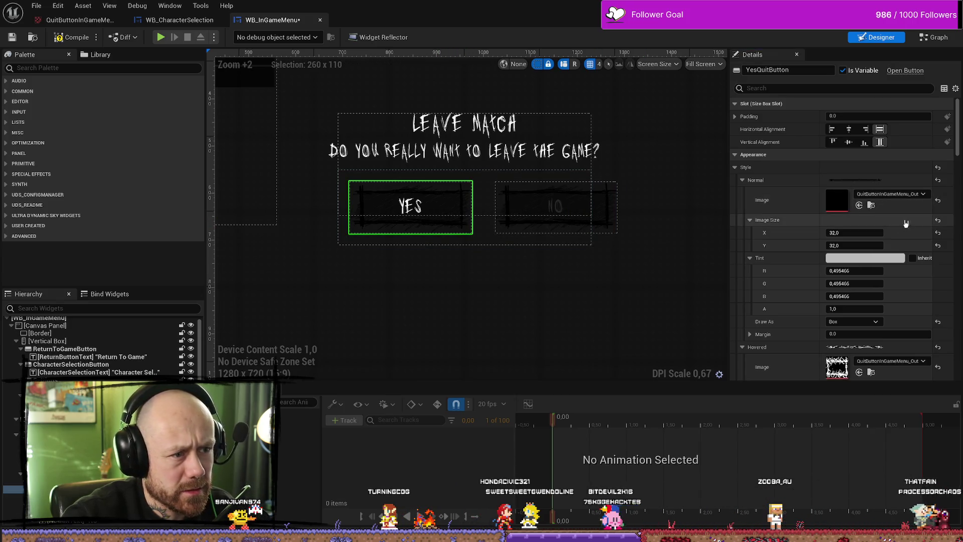
click(870, 372)
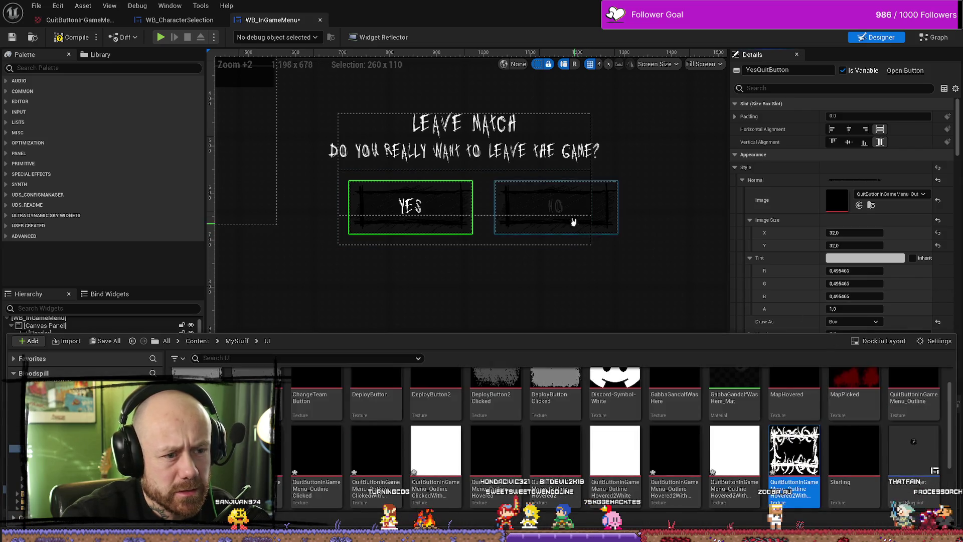
click(574, 193)
scroll(852, 226, down, 4)
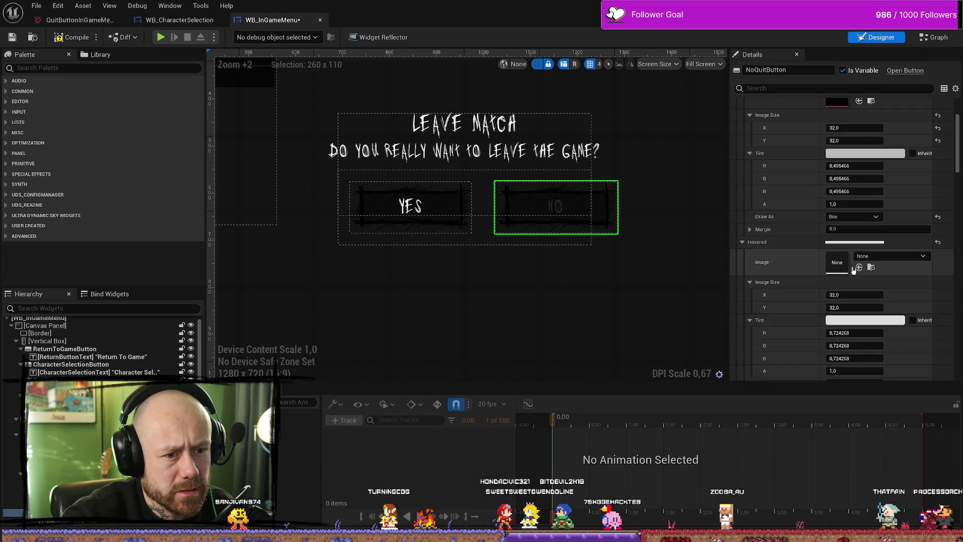
scroll(861, 251, down, 4)
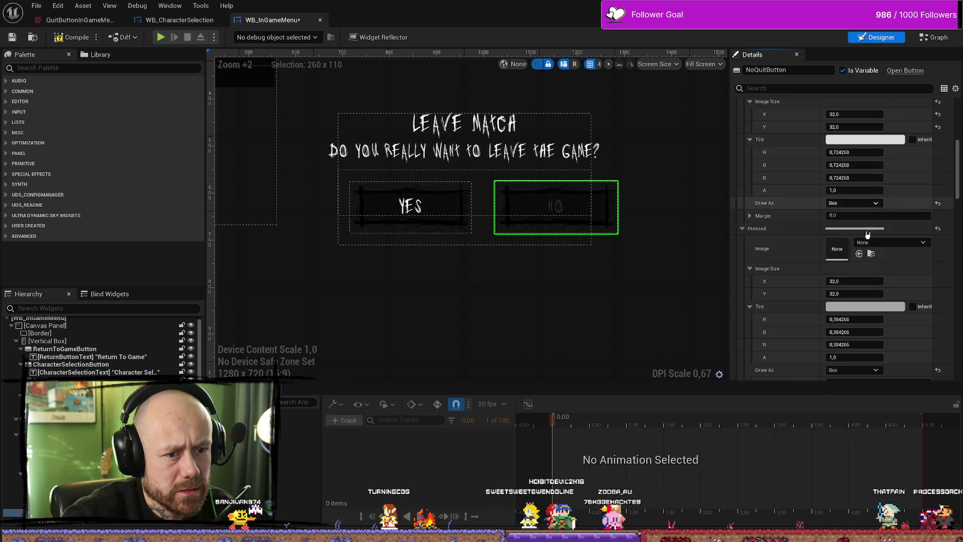
click(440, 200)
scroll(867, 259, down, 5)
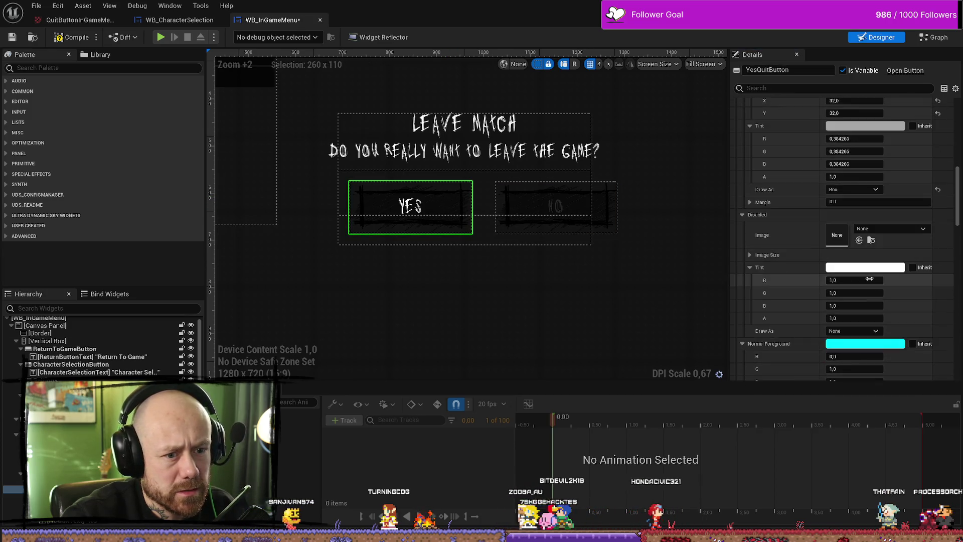
scroll(867, 259, up, 5)
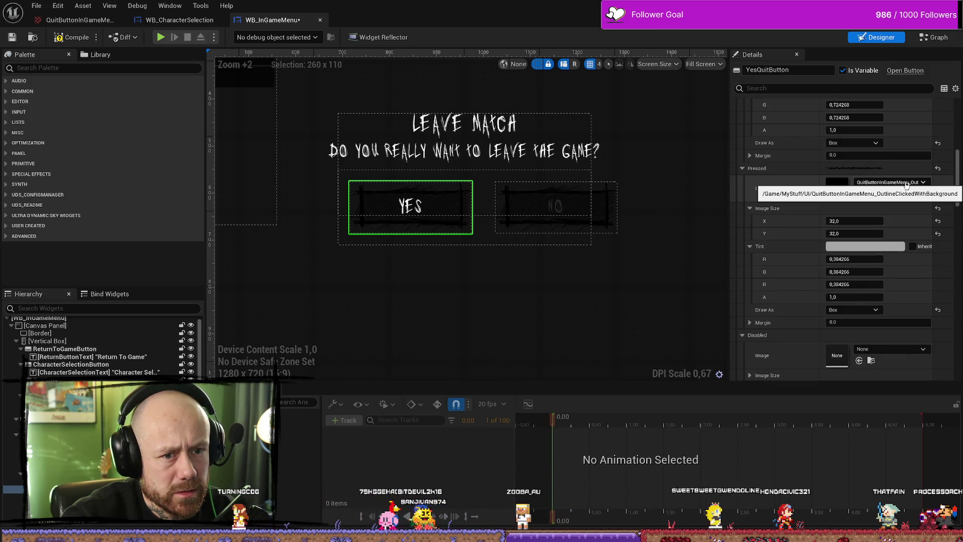
Step: Assign the same QuitButtonInGameMenu_Out outline texture to the NO button's pressed image
click(871, 193)
click(604, 199)
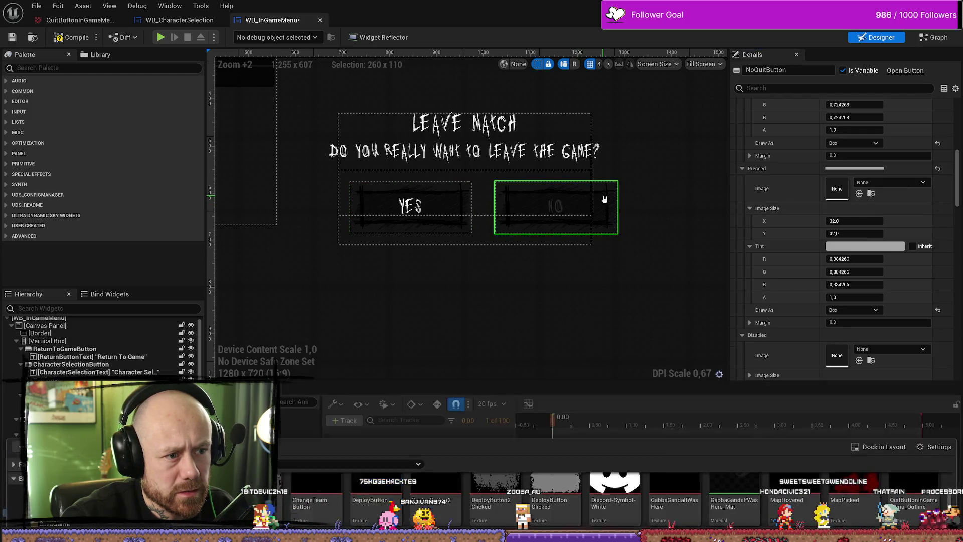
scroll(881, 273, up, 4)
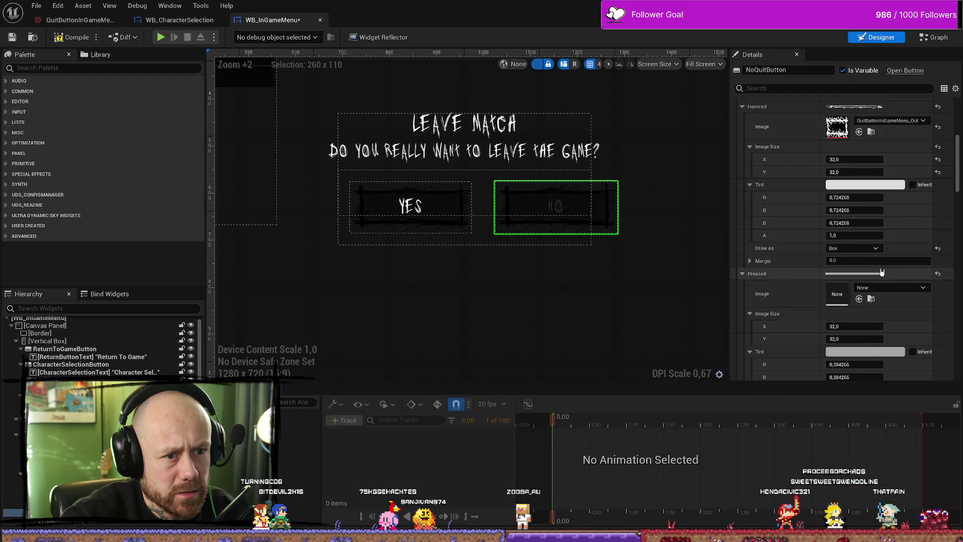
scroll(881, 272, up, 3)
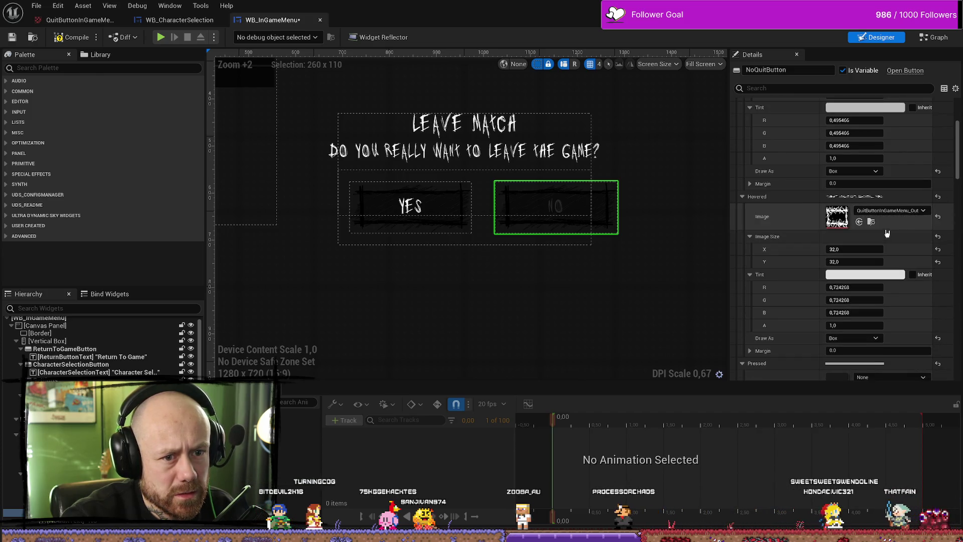
scroll(810, 228, down, 2)
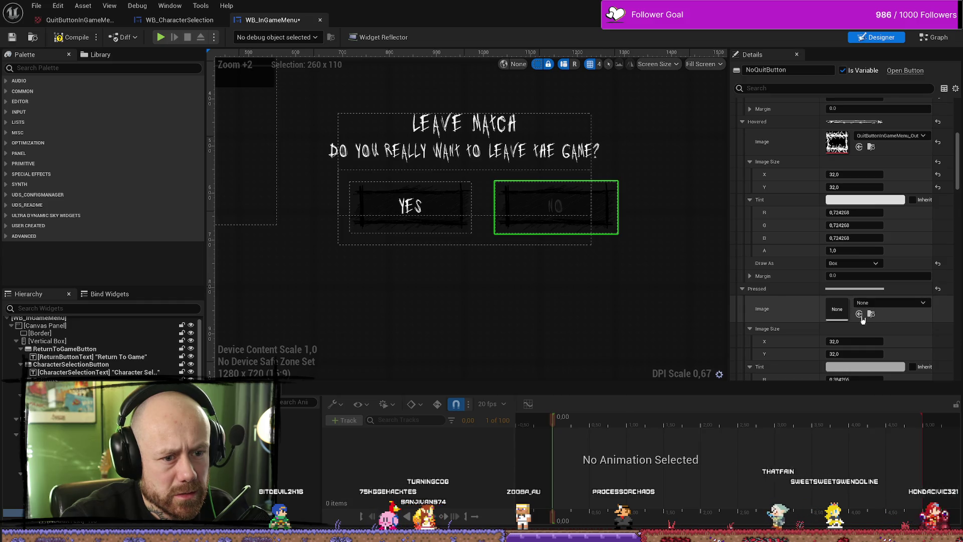
click(860, 315)
scroll(832, 301, down, 5)
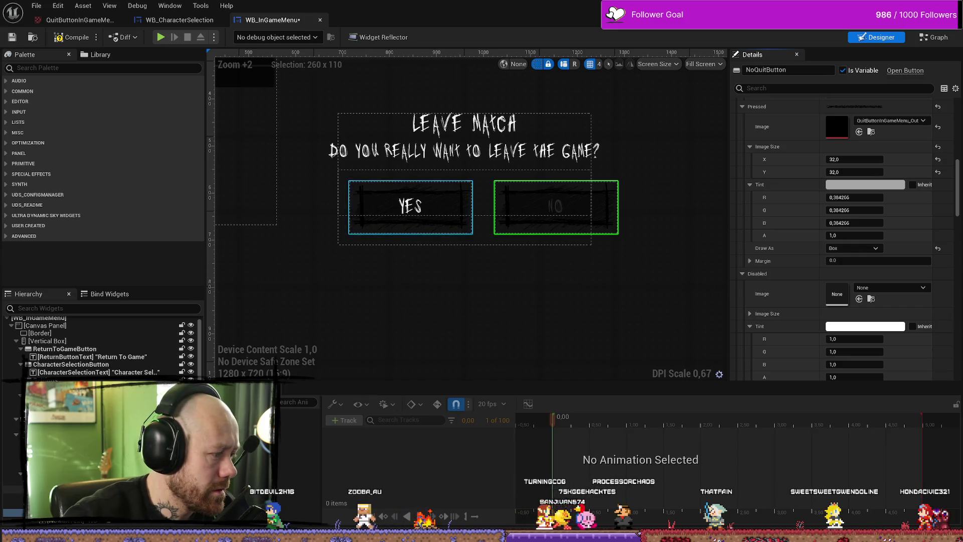
click(556, 206)
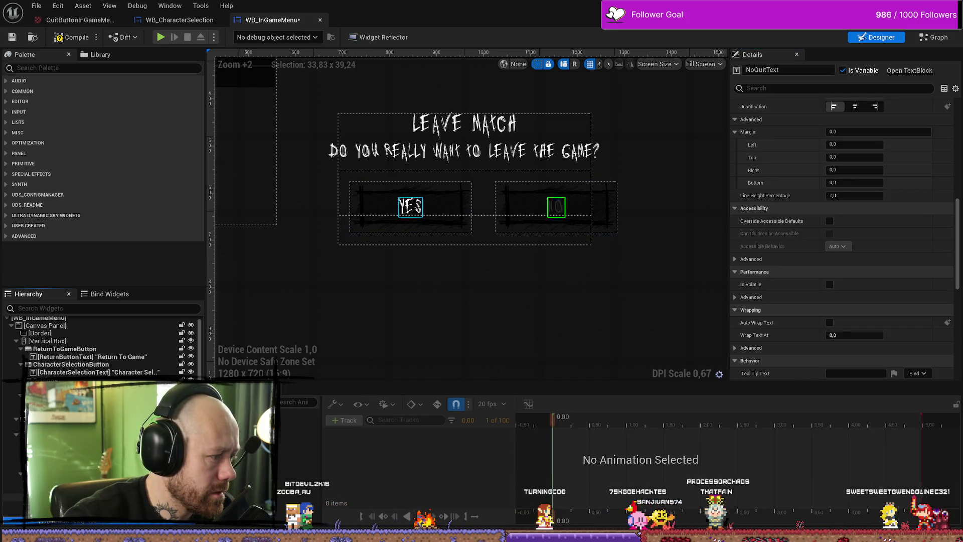
Step: Compare the NO and YES label settings, undoing an accidental move of the NO label out of its button
click(410, 206)
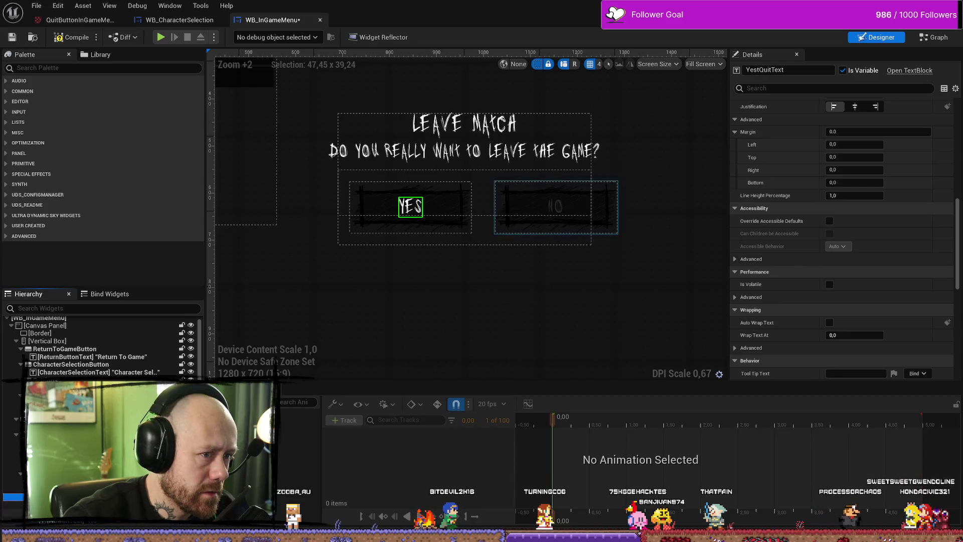
click(556, 206)
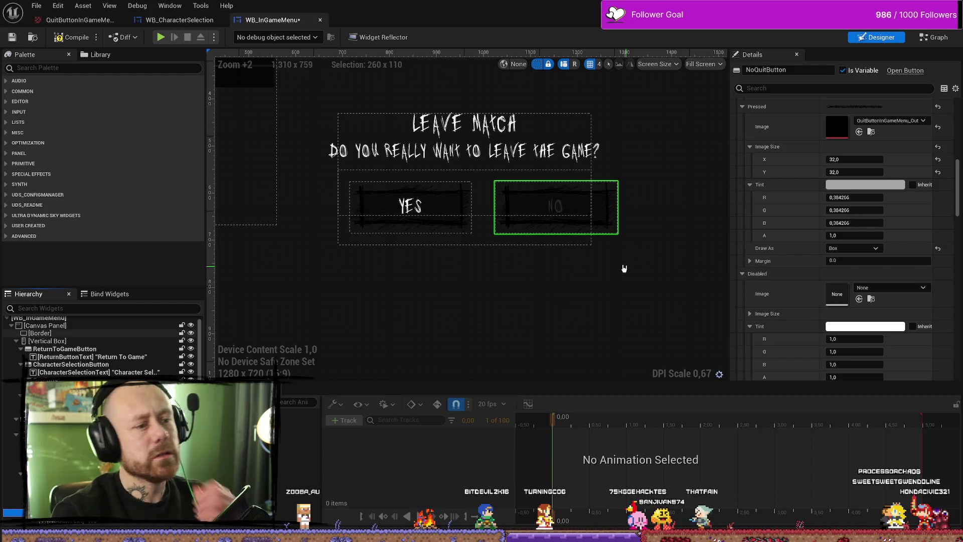
click(564, 206)
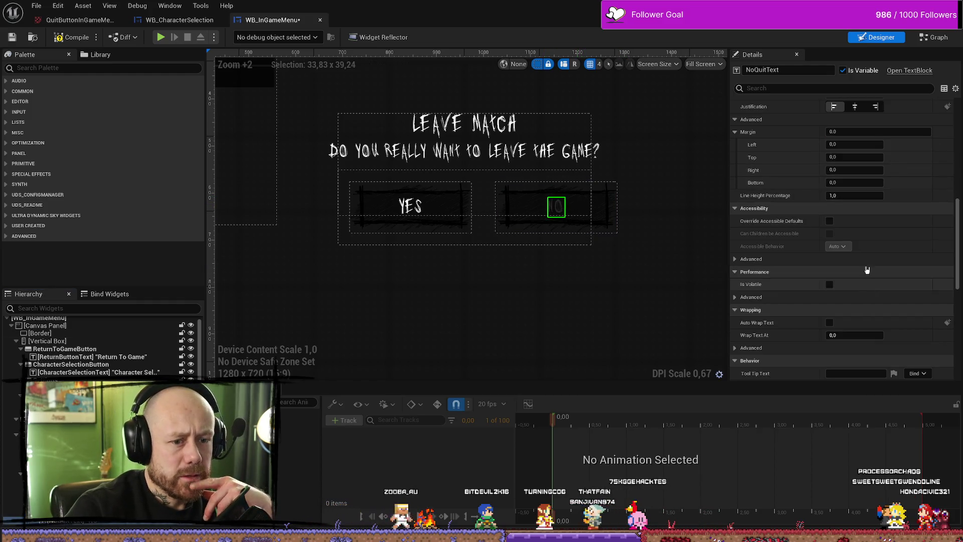
scroll(860, 266, up, 5)
scroll(860, 266, up, 2)
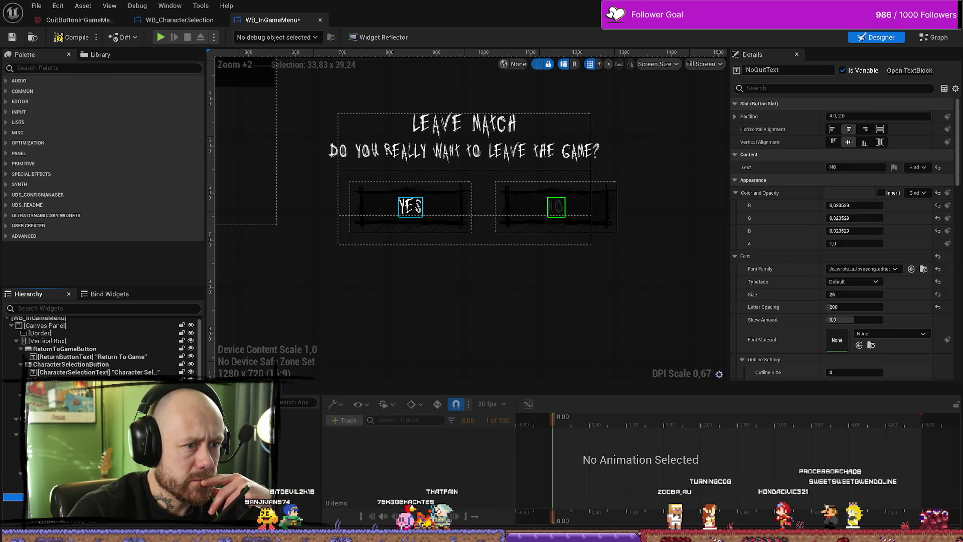
click(410, 206)
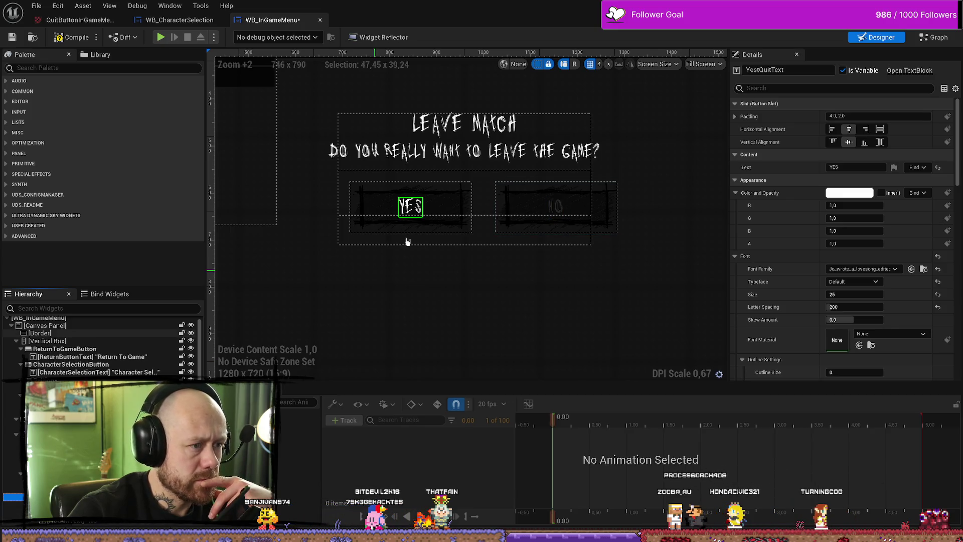
click(444, 211)
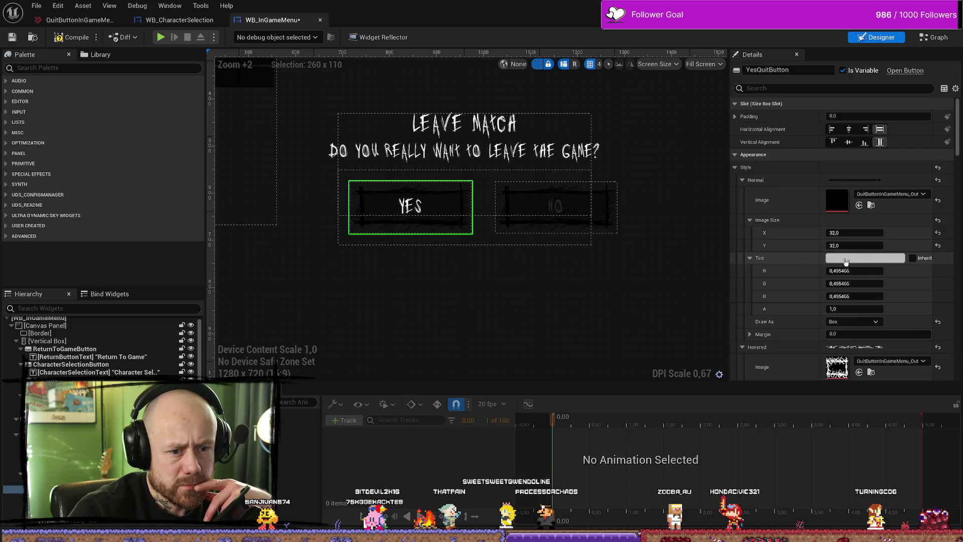
click(556, 207)
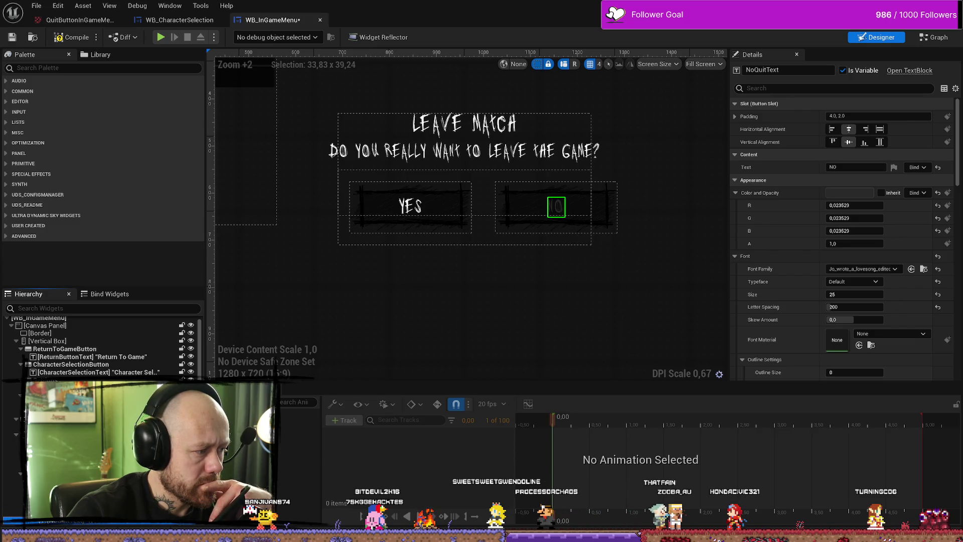
drag(556, 207, 638, 208)
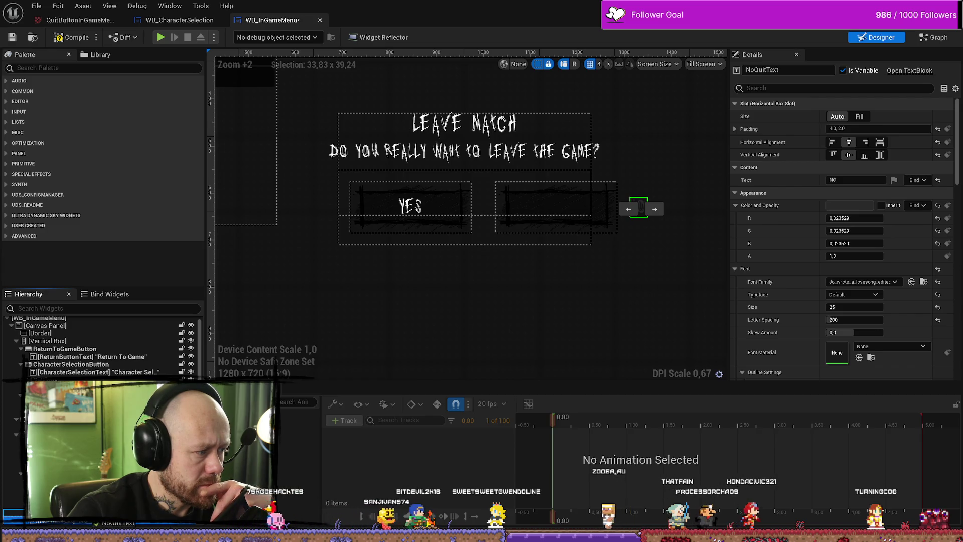
key(ctrl+z)
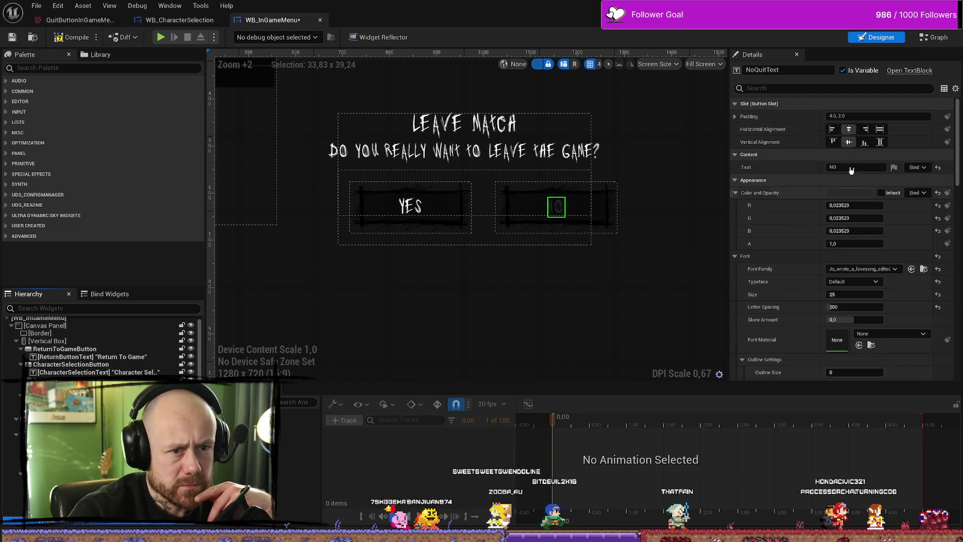
Step: Set the NO label's colour and opacity to white and save the in-game menu widget
click(858, 193)
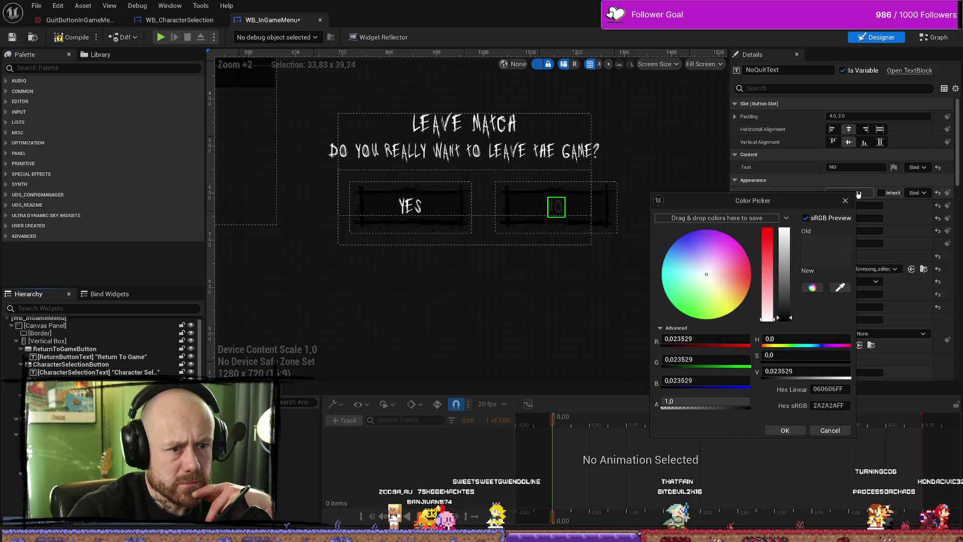
drag(781, 314, 789, 193)
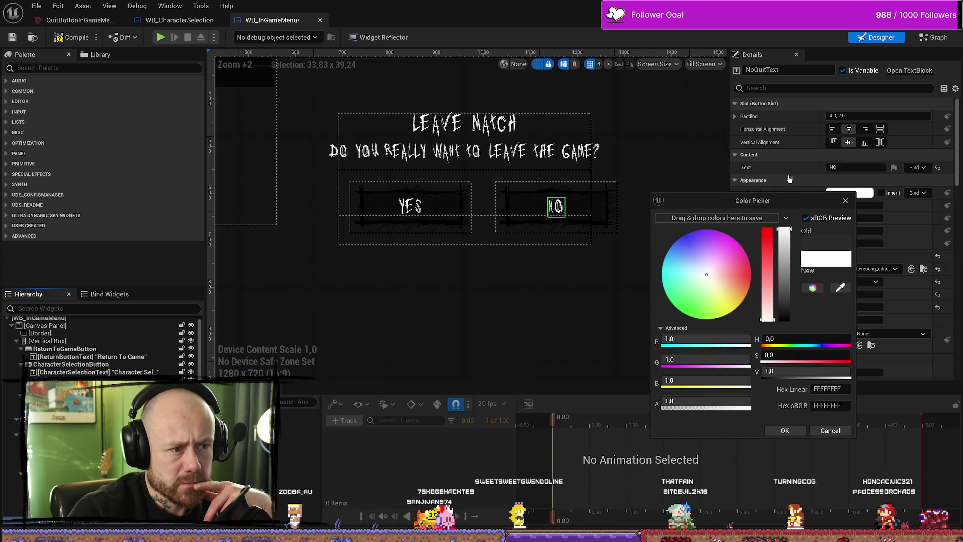
click(785, 430)
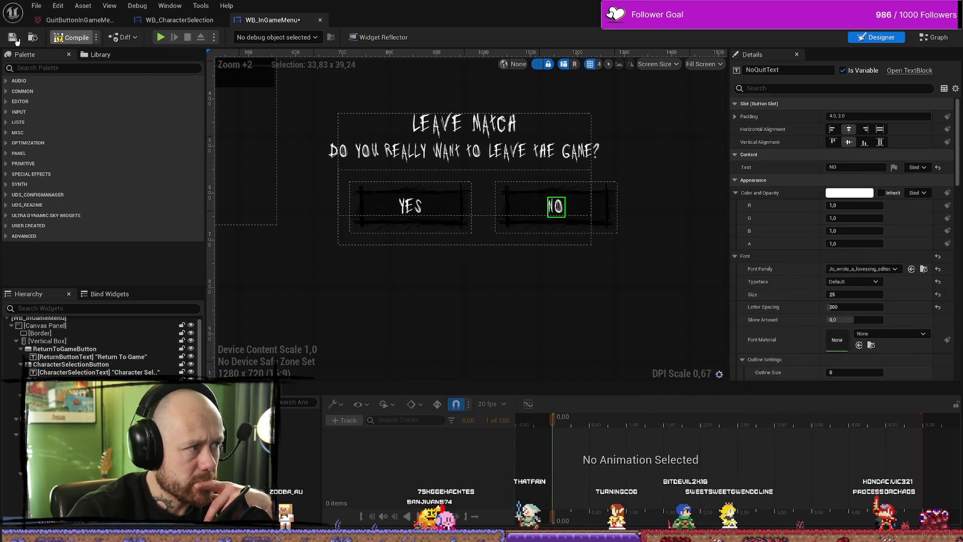
click(16, 39)
click(490, 110)
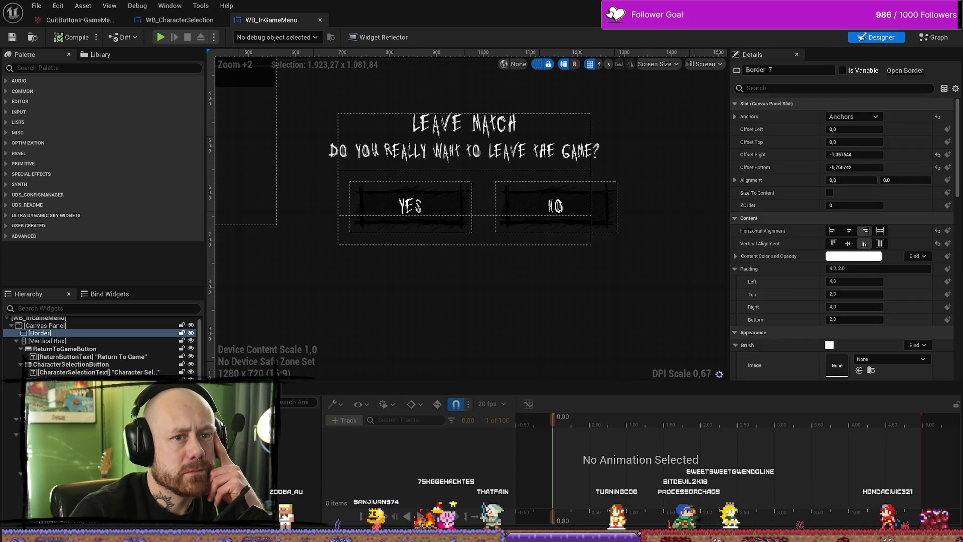
key(alt+Tab)
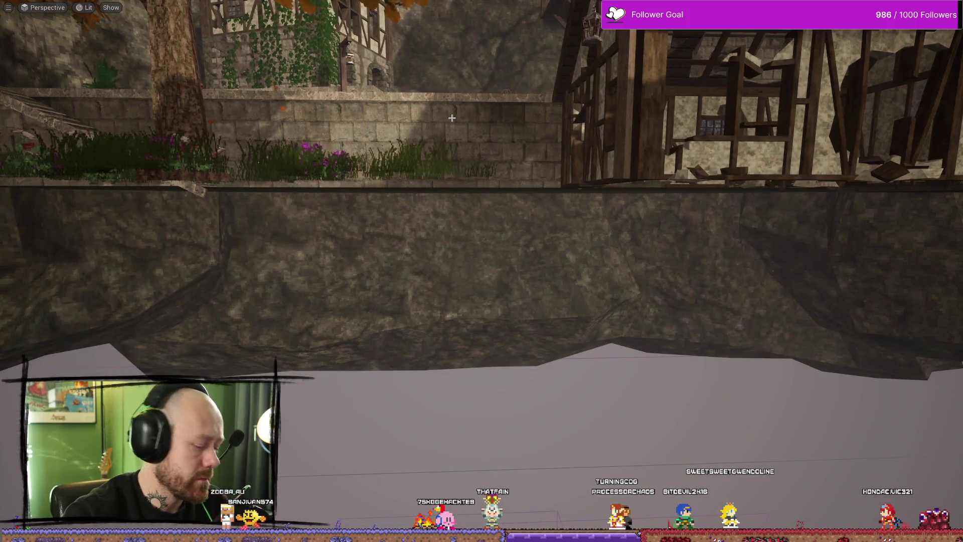
Step: Play in editor, open the Leave Match dialog via Esc and Quit, and test both NO and YES
key(alt+p)
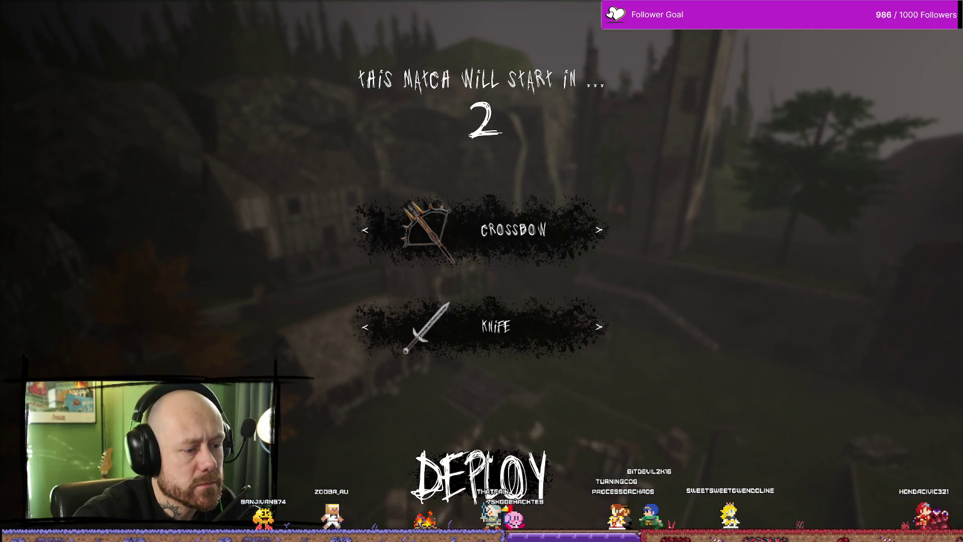
key(Escape)
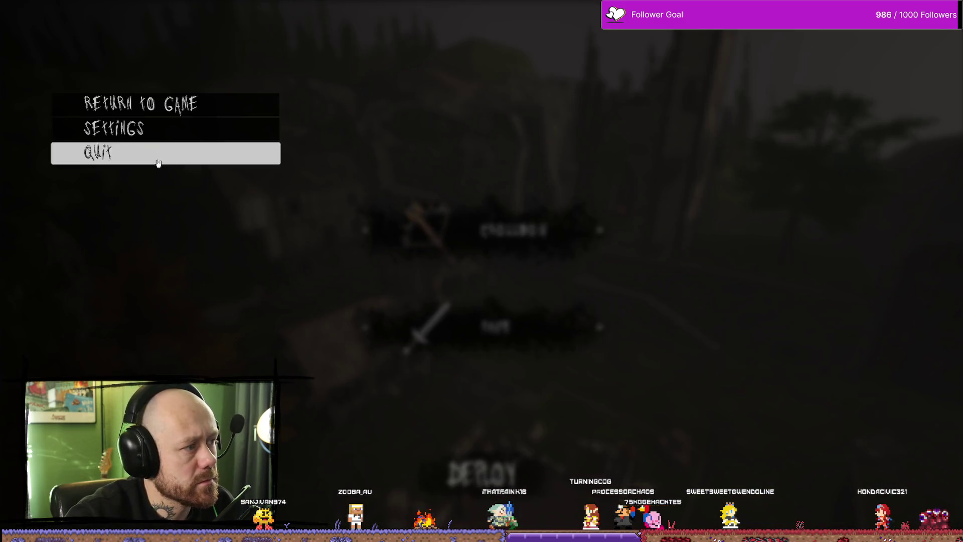
click(157, 153)
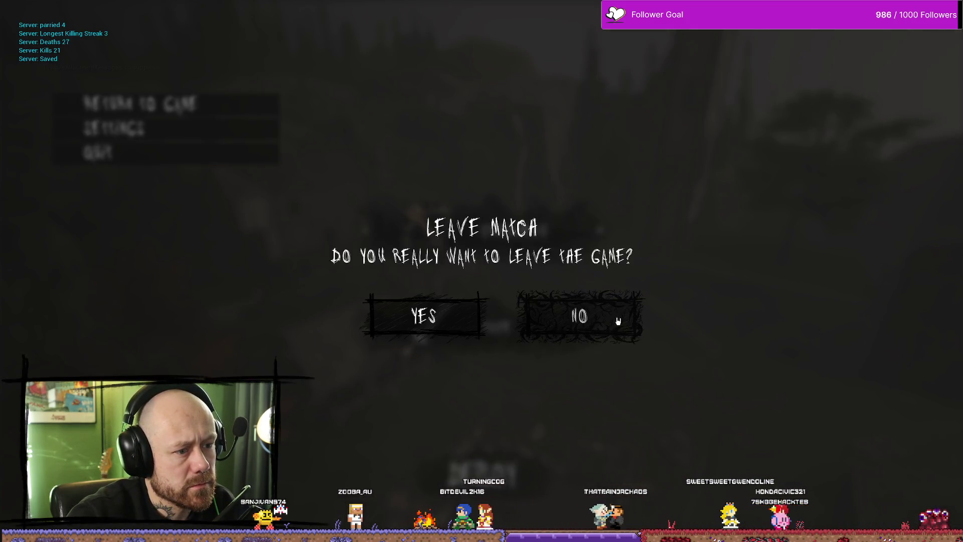
click(617, 321)
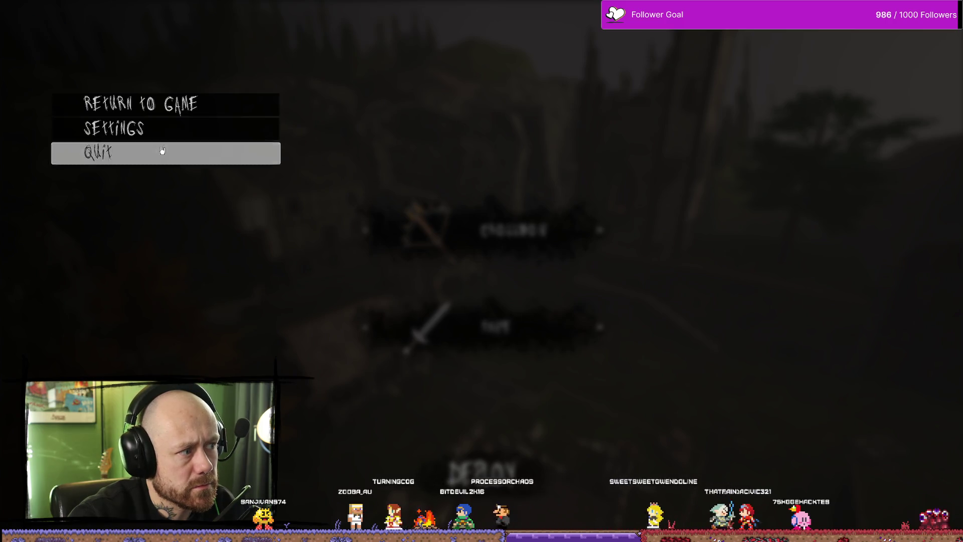
click(161, 152)
click(612, 329)
click(160, 153)
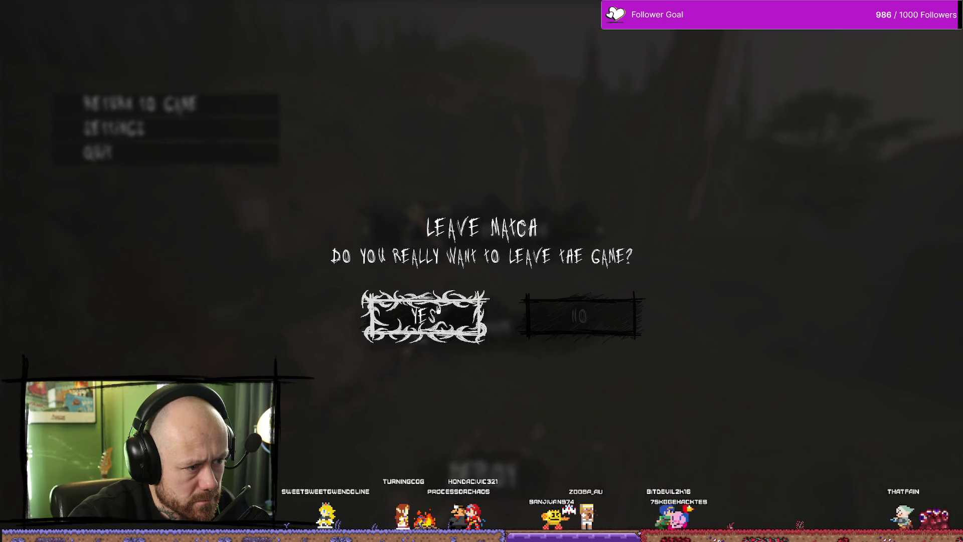
click(461, 326)
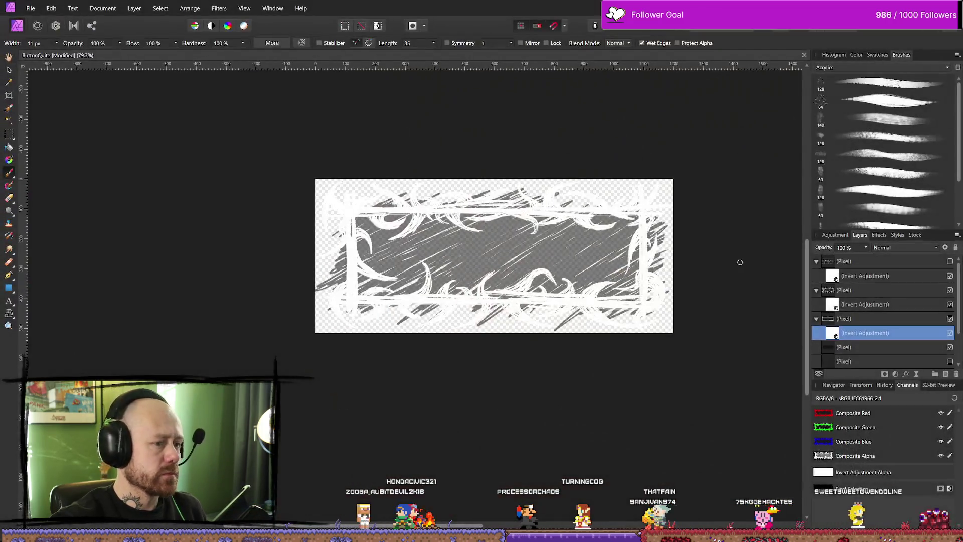
Step: Show the thorny swirl Pixel layer and open the PNG export settings at 1200 × 518 px
click(949, 261)
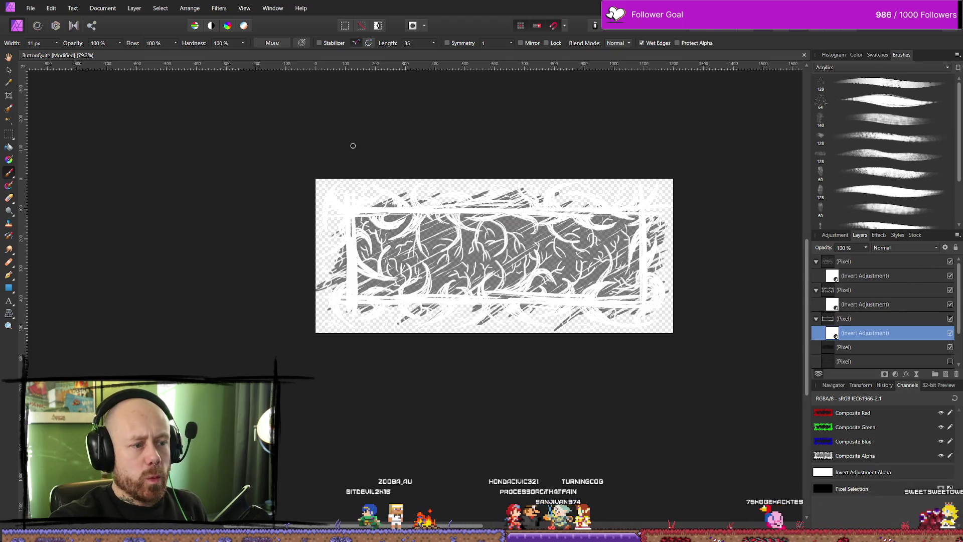
click(33, 9)
click(75, 224)
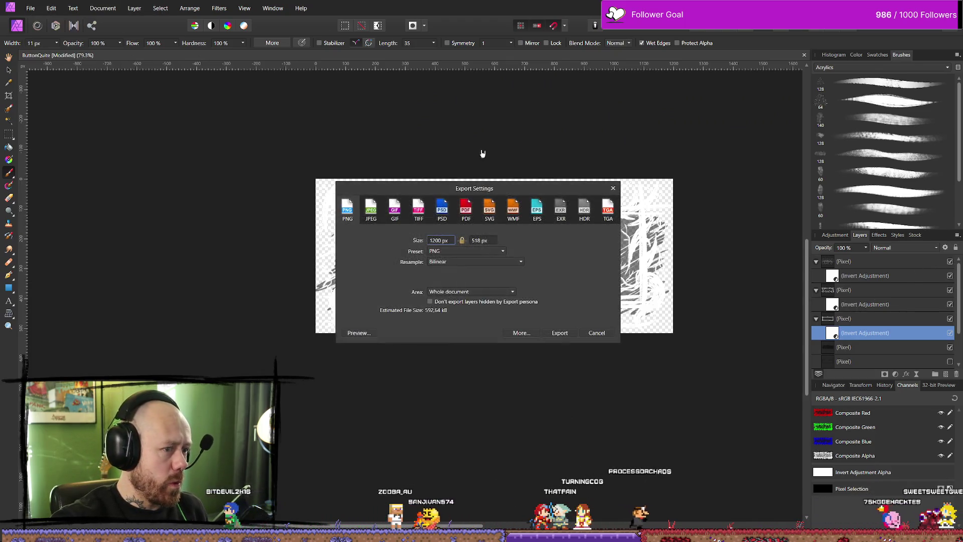
Step: Try saving the PNG under edited existing QuitButton file names, declining both overwrite prompts
click(560, 333)
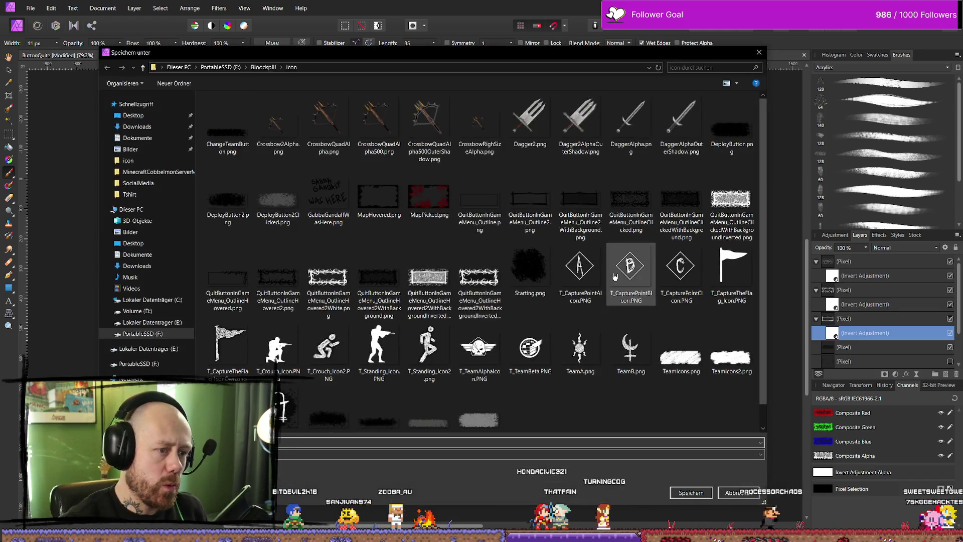
click(441, 287)
double_click(362, 441)
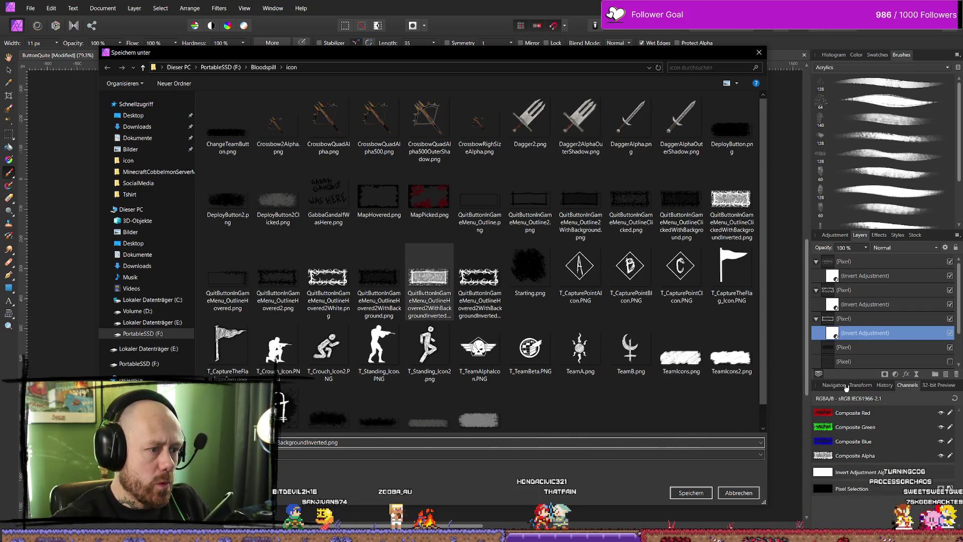
text(Black)
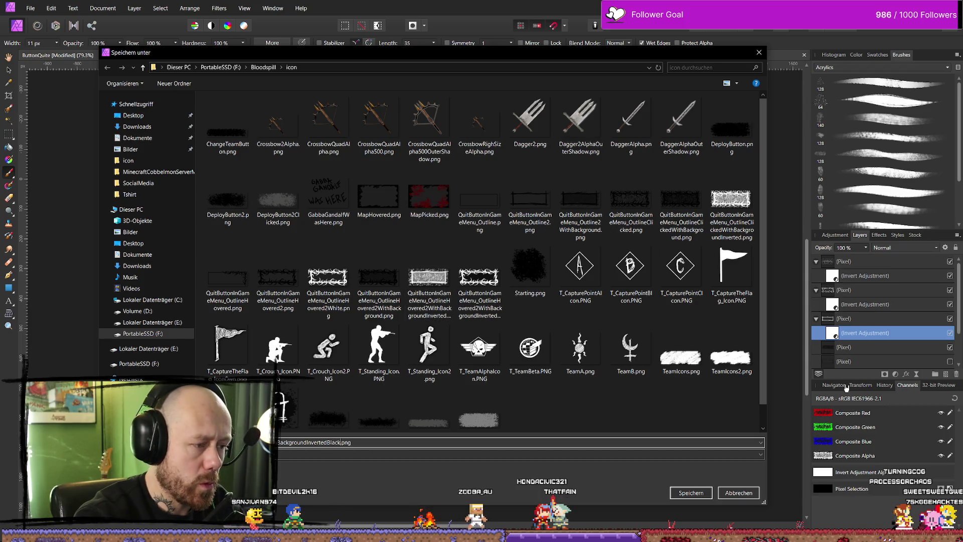
text(ndBlack)
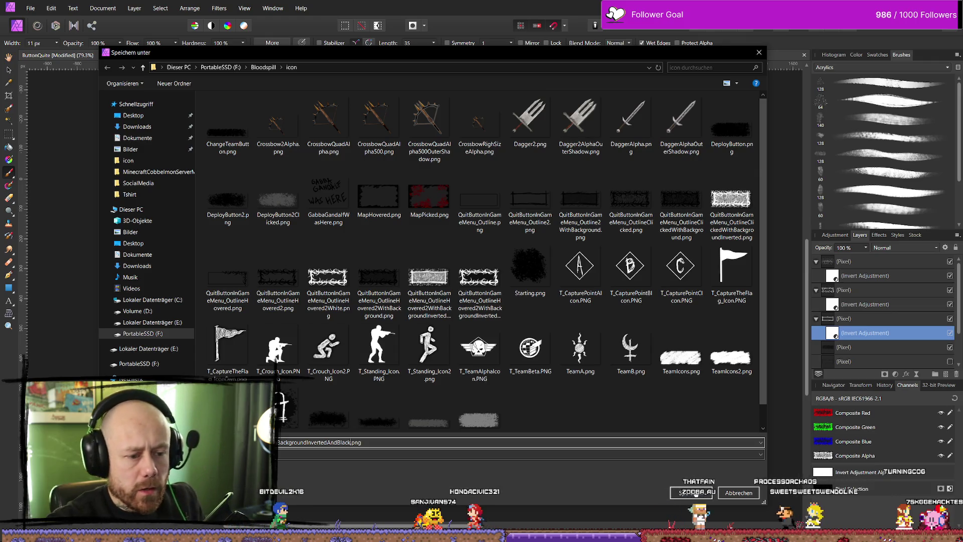
click(691, 492)
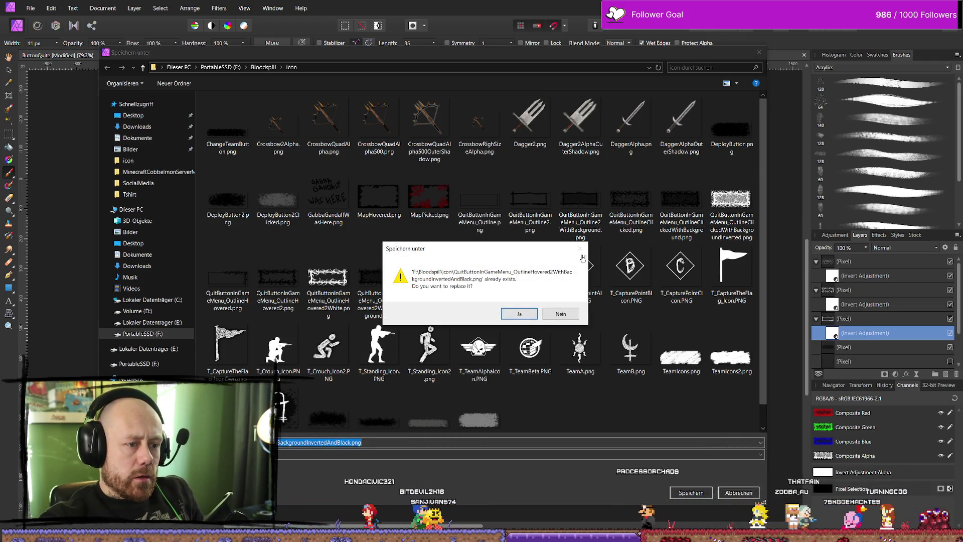
click(576, 314)
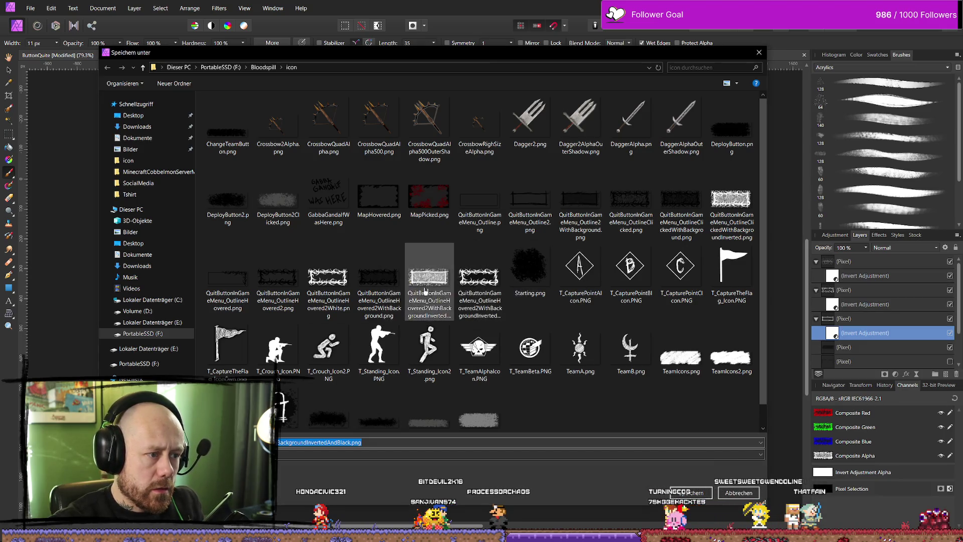
click(430, 281)
double_click(365, 440)
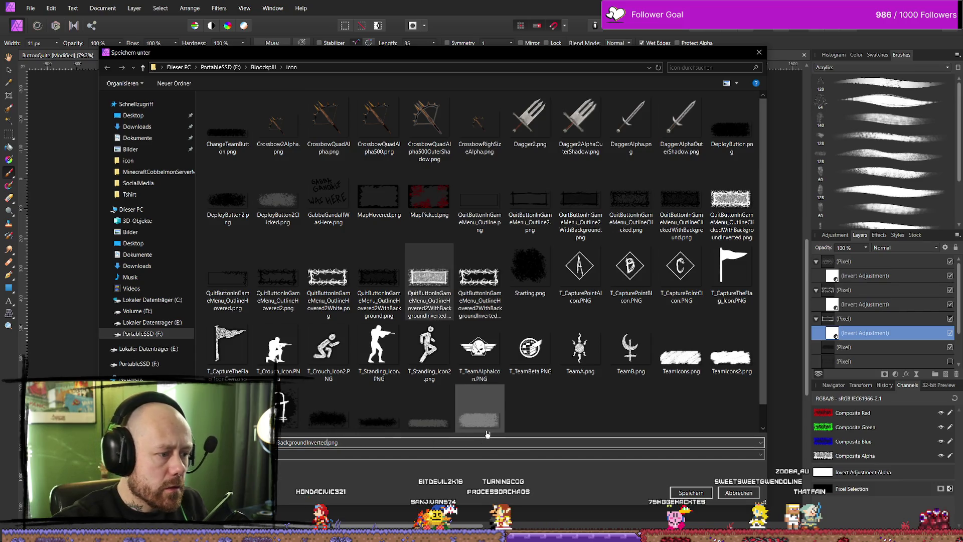
text(AndBlack)
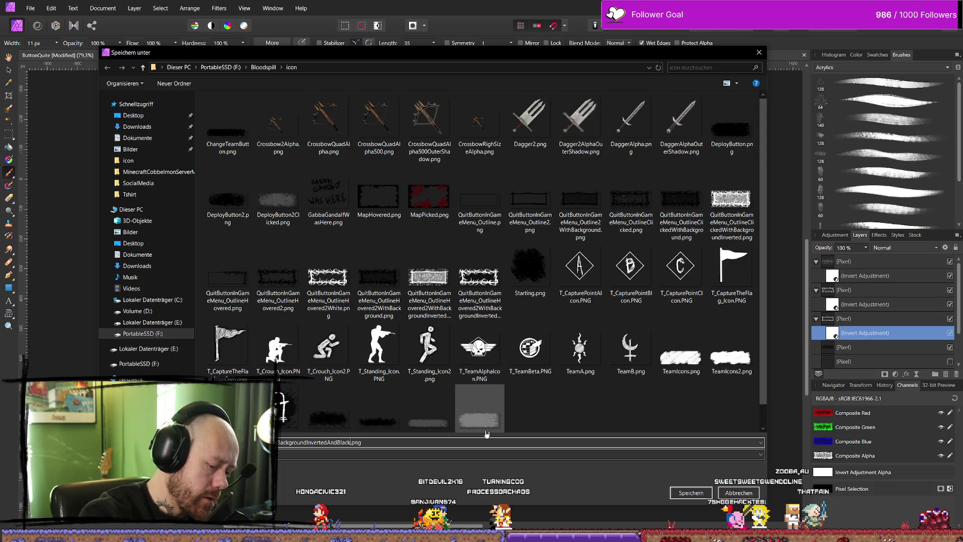
key(Return)
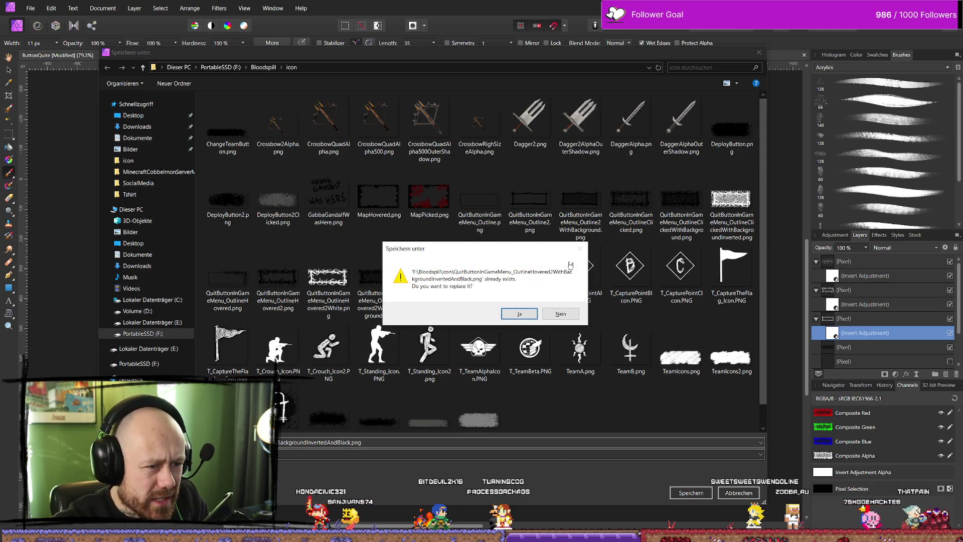
click(574, 318)
Step: Save the PNG under a new …WithBackgroundInverted name in the Bloodspill icon folder
click(439, 296)
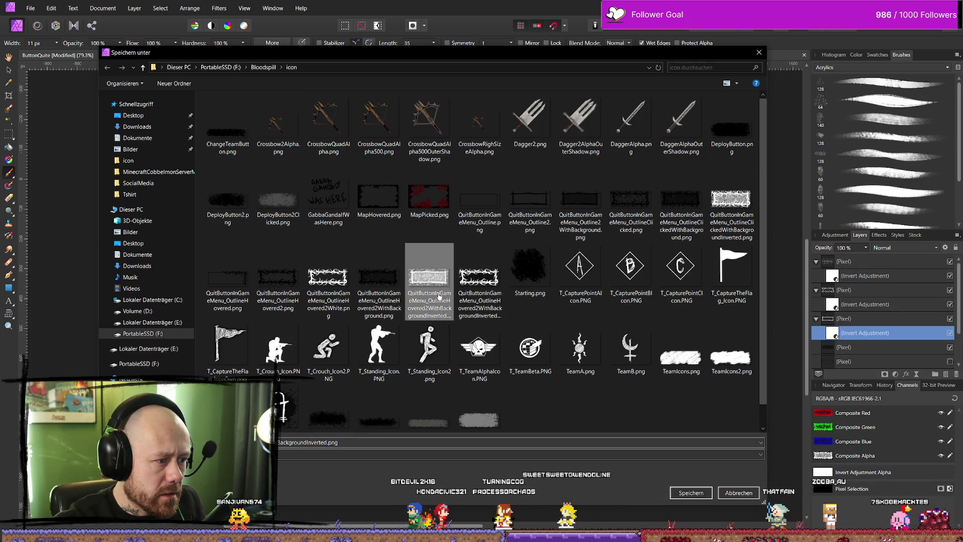
click(378, 298)
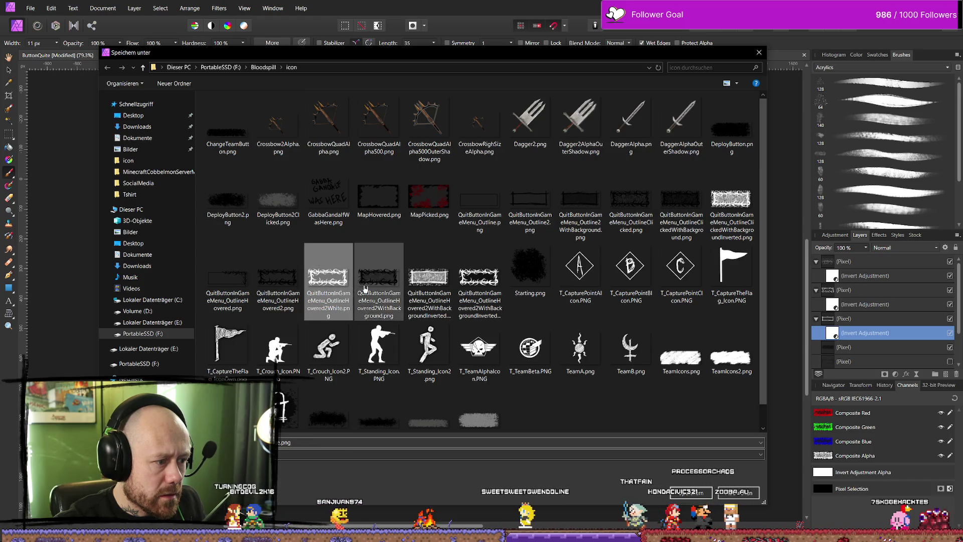
click(427, 290)
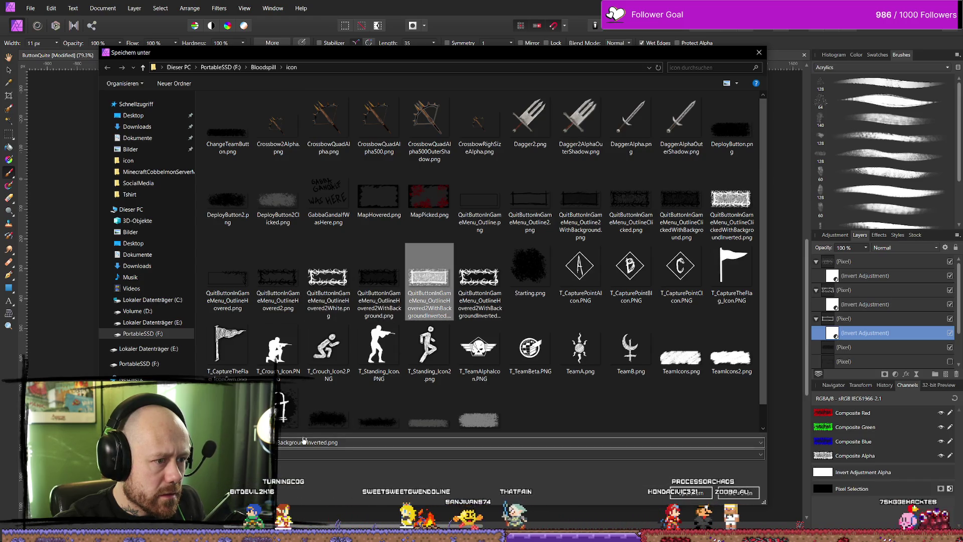
click(490, 295)
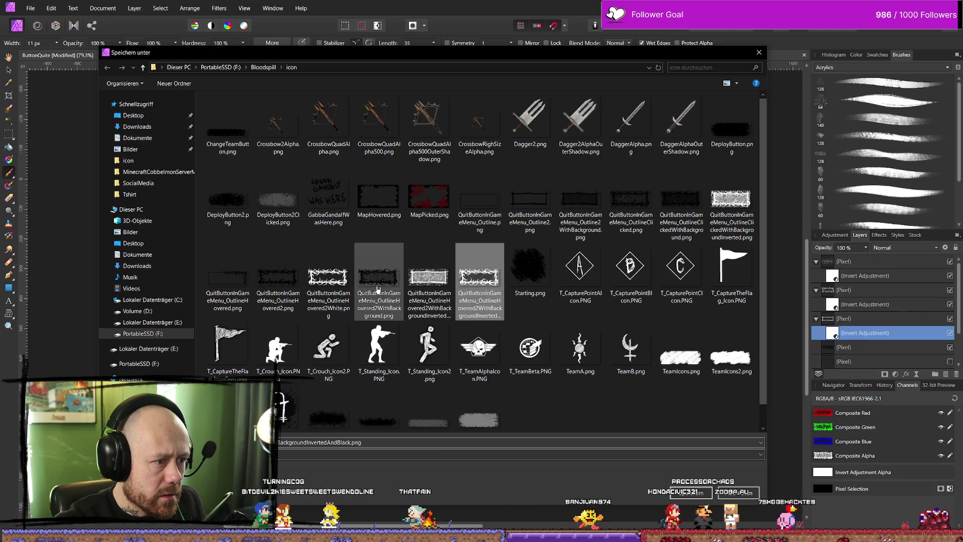
click(425, 285)
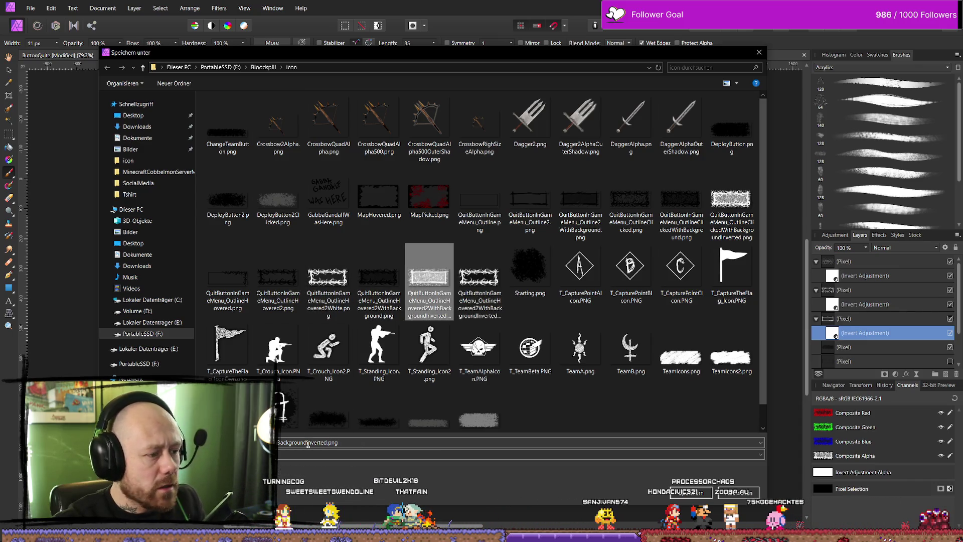
double_click(313, 442)
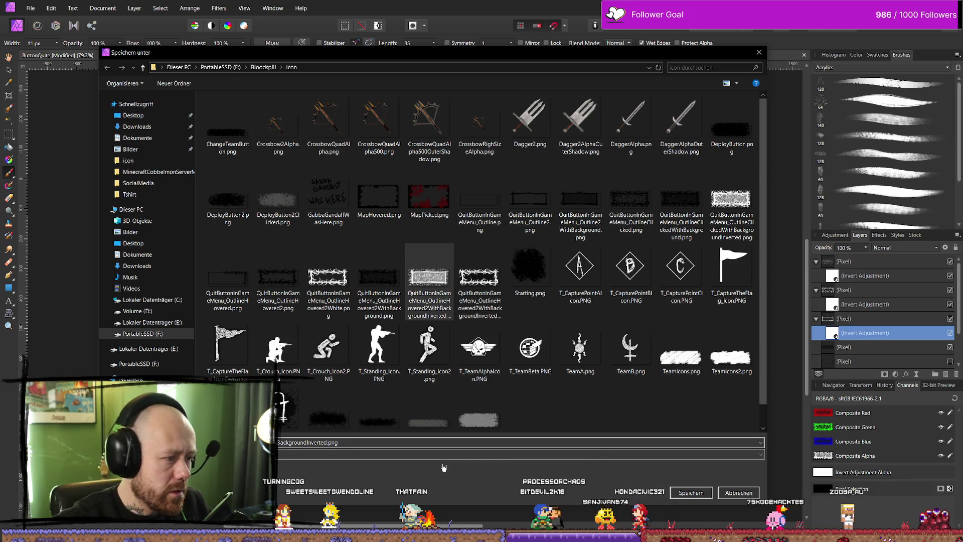
key(BackSpace)
key(BackSpace)
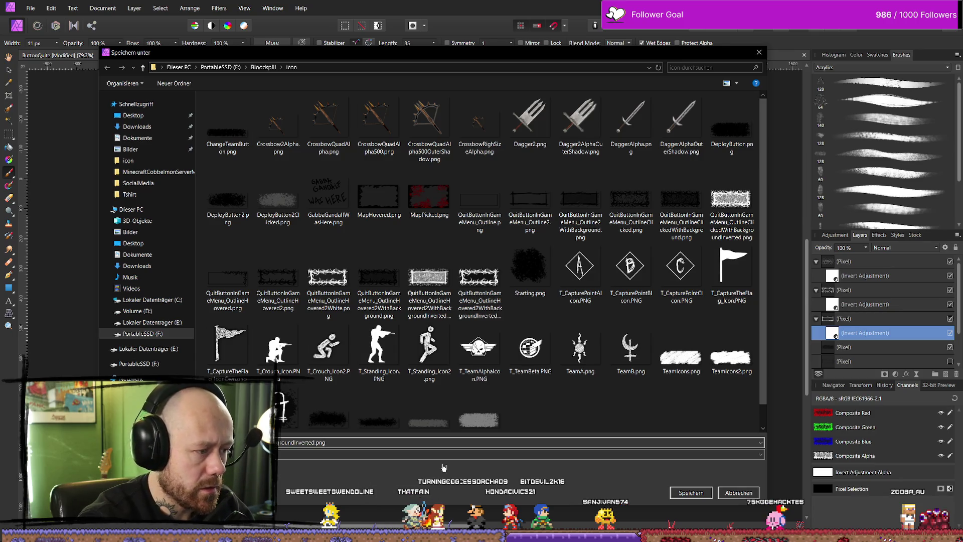
key(Return)
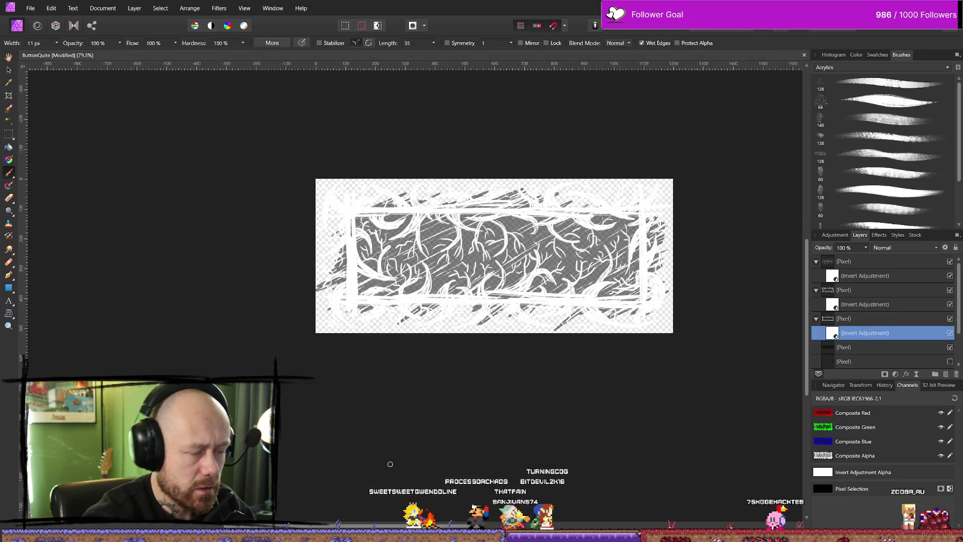
Step: Close the File menu and switch from Affinity Photo to the Bloodspill icon folder over Unreal
click(31, 7)
click(32, 6)
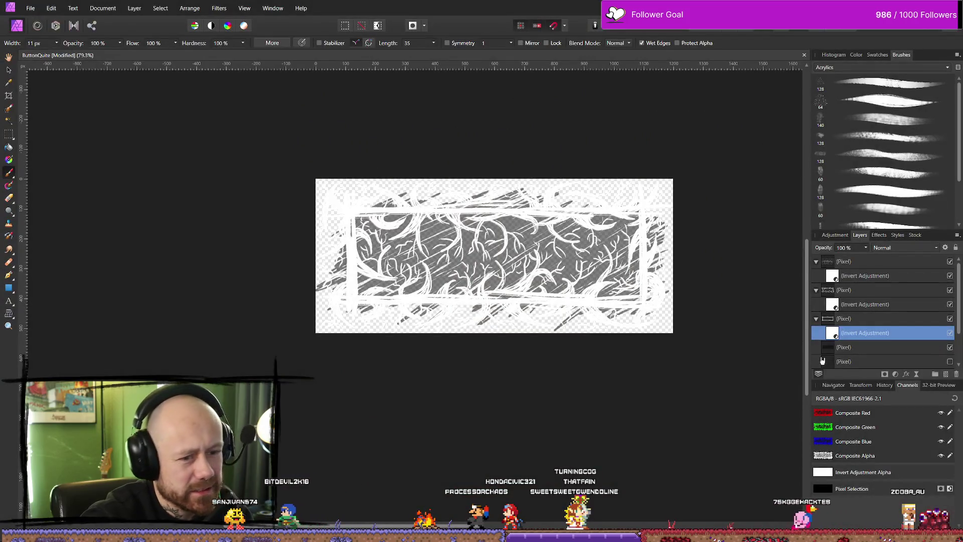
key(alt+Tab)
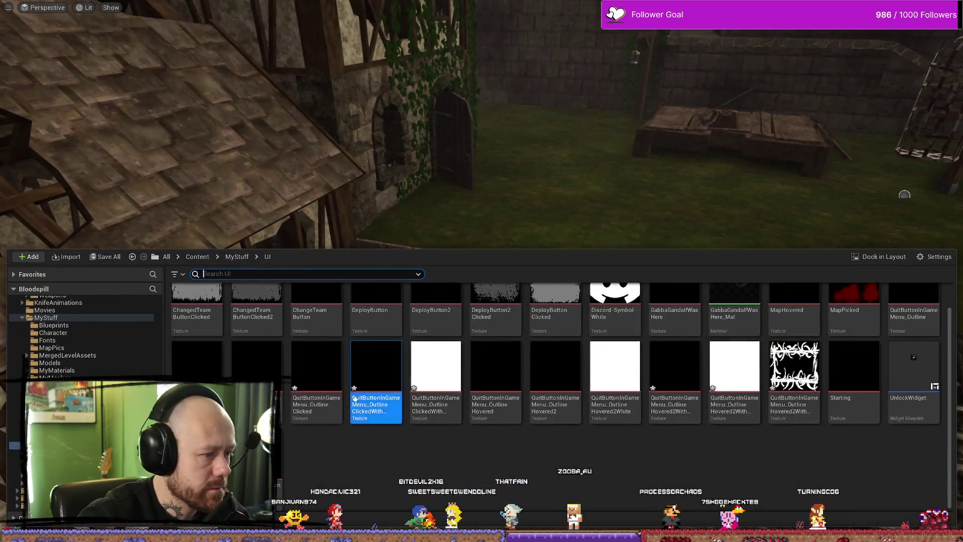
key(alt+Tab)
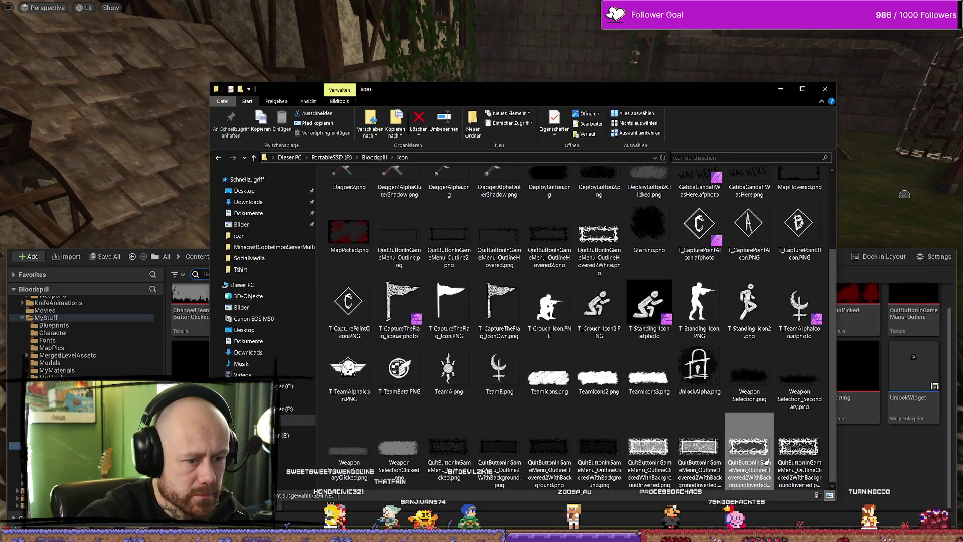
Step: Drag QuitButtonInGameMenu_OutlineClicked2WithBackgroundInverted.png from Explorer into Unreal's MyStuff/UI folder to import it
click(819, 468)
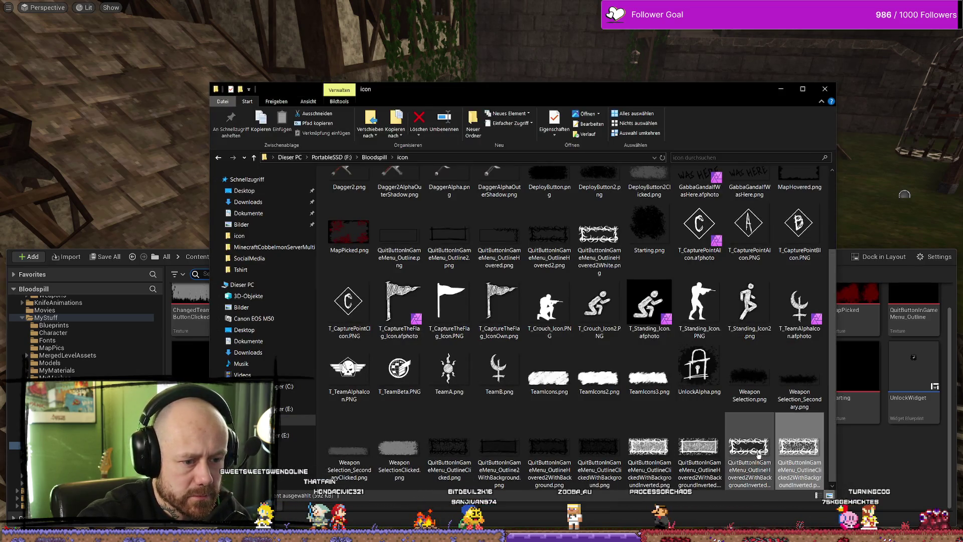
click(690, 454)
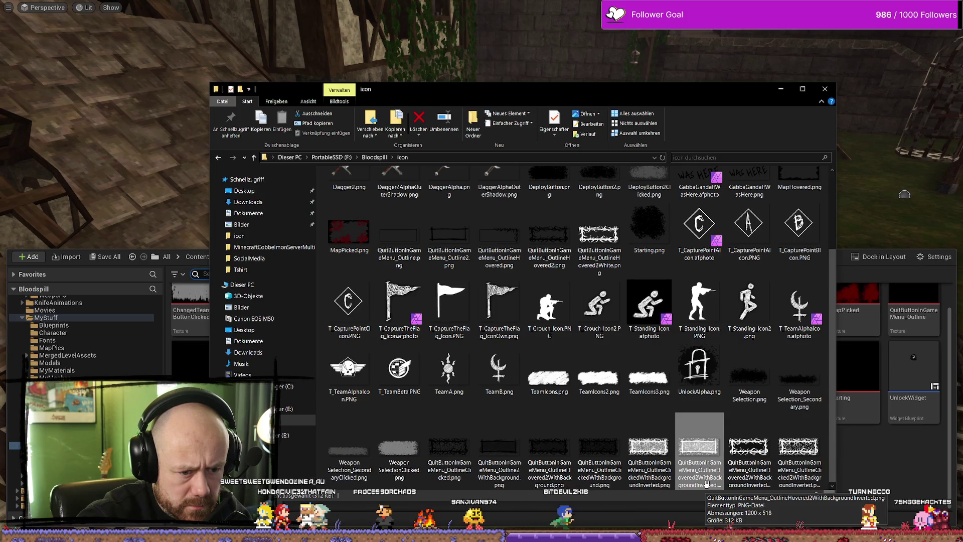
click(801, 451)
drag(913, 456, 912, 456)
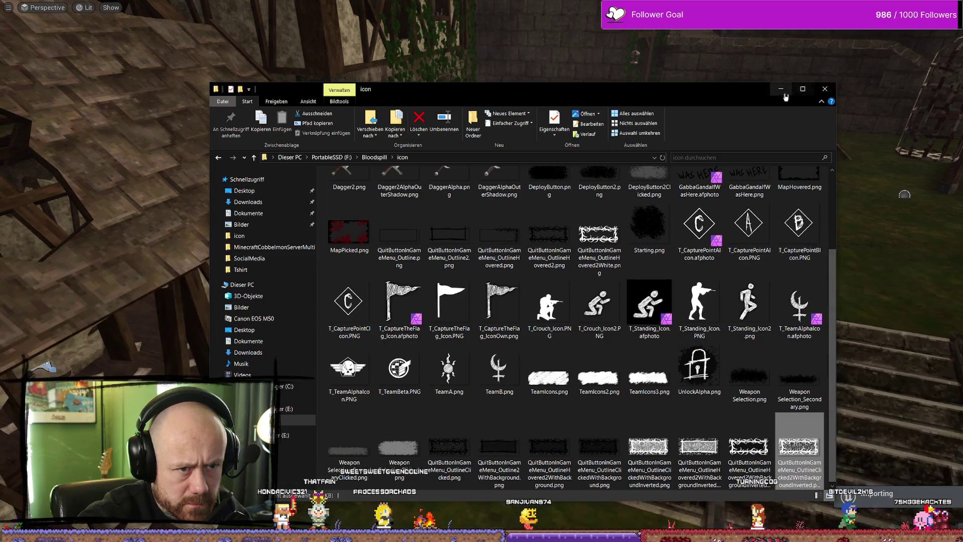
key(ctrl+space)
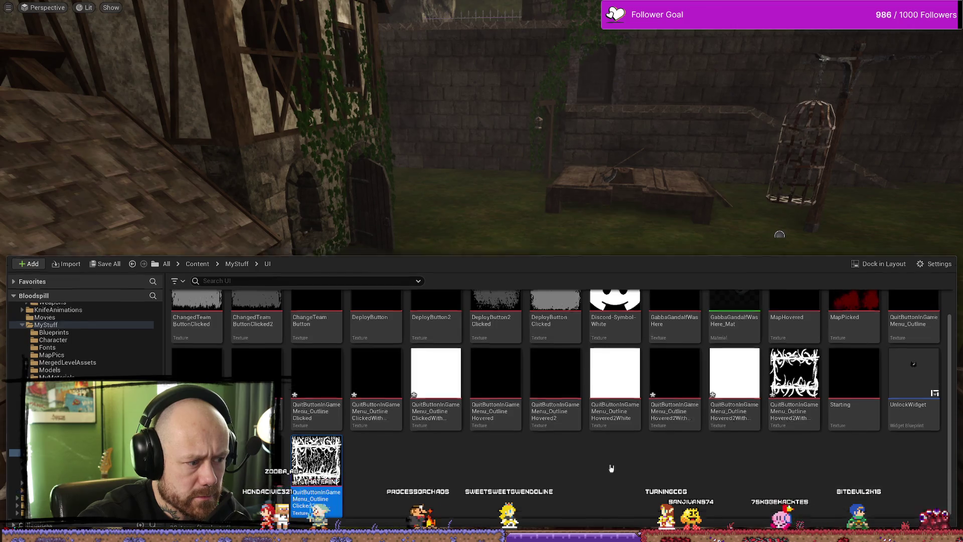
key(ctrl+space)
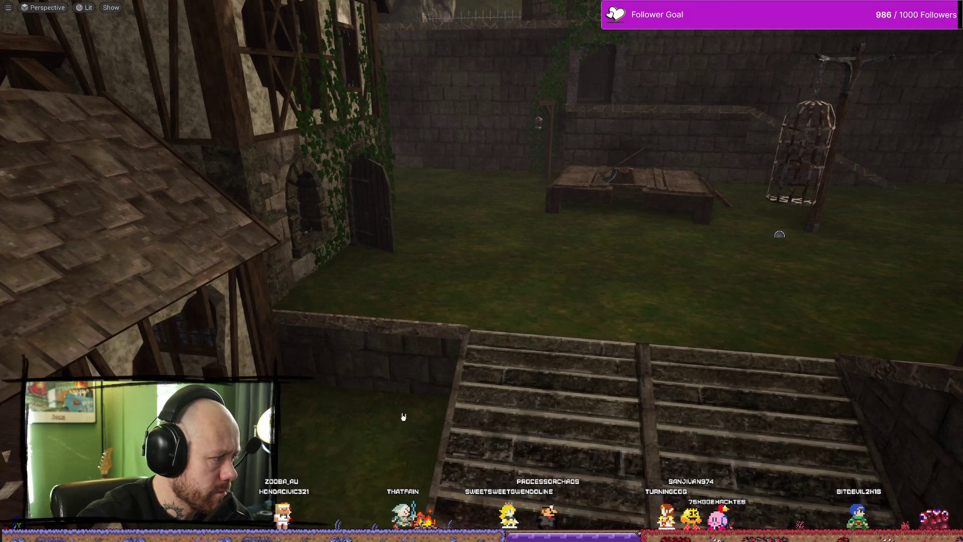
Step: Set the YesQuitButton's Style > Pressed image to the OutlineClicked2WithBackgroundInverted texture
key(alt+Tab)
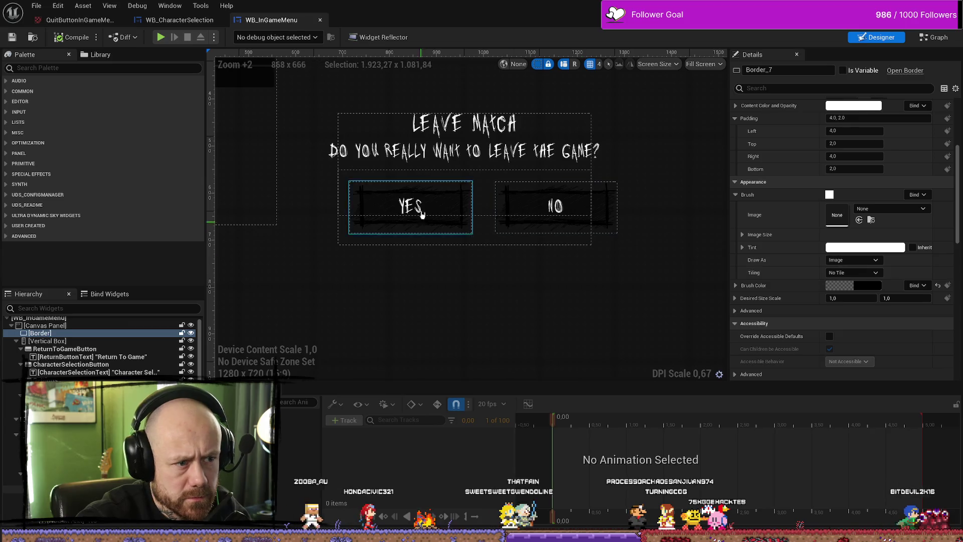
click(421, 215)
scroll(833, 252, down, 5)
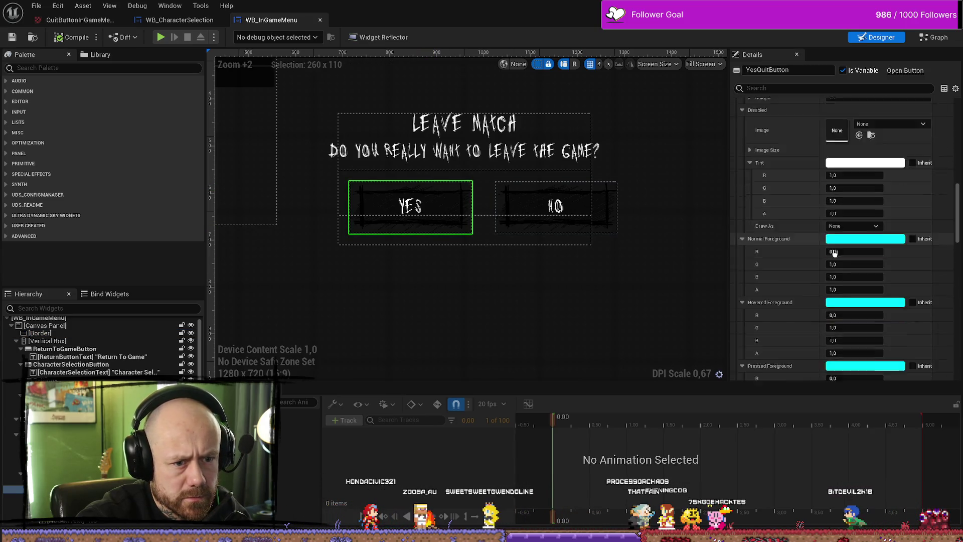
scroll(834, 252, up, 5)
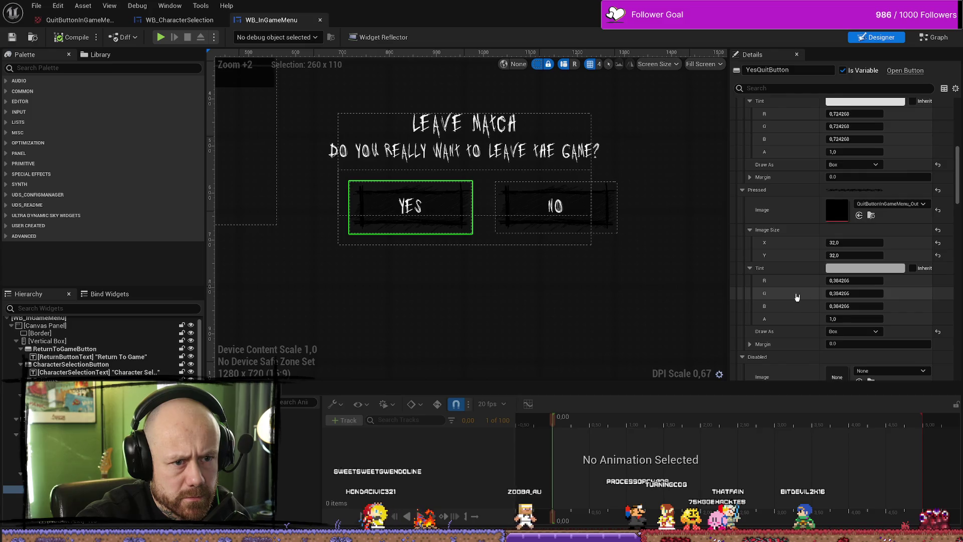
scroll(797, 296, up, 2)
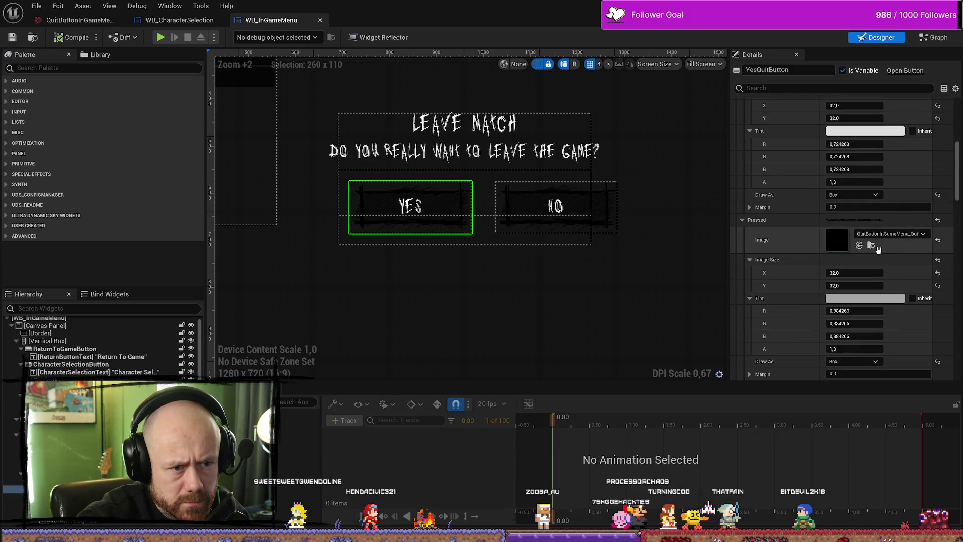
click(873, 246)
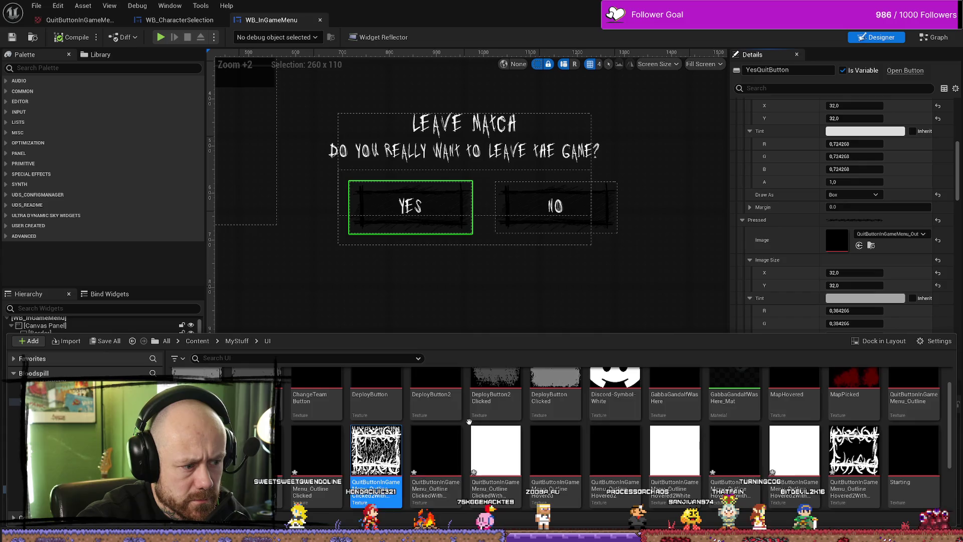
click(859, 245)
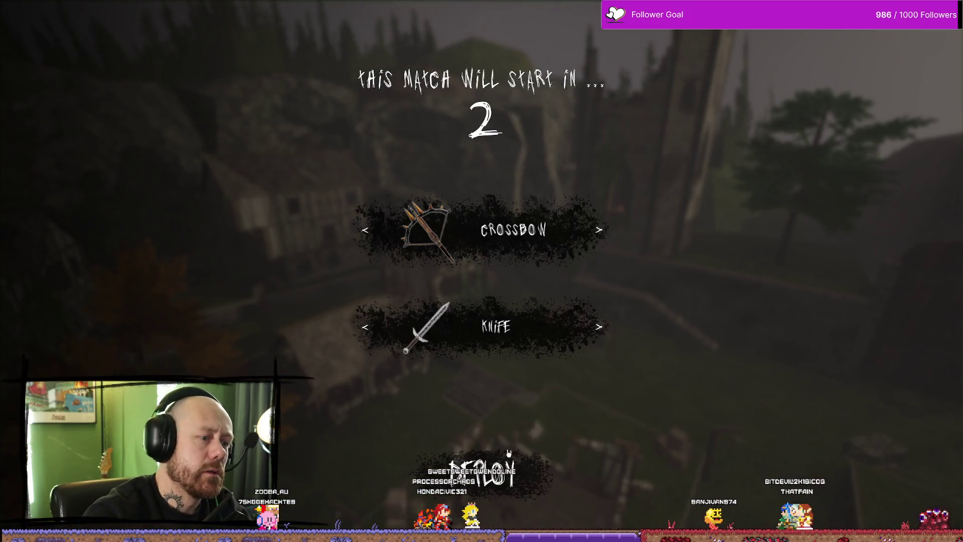
Step: In play mode, open Leave Match via Esc and Quit, and press YES to see its spiky pressed outline
key(Escape)
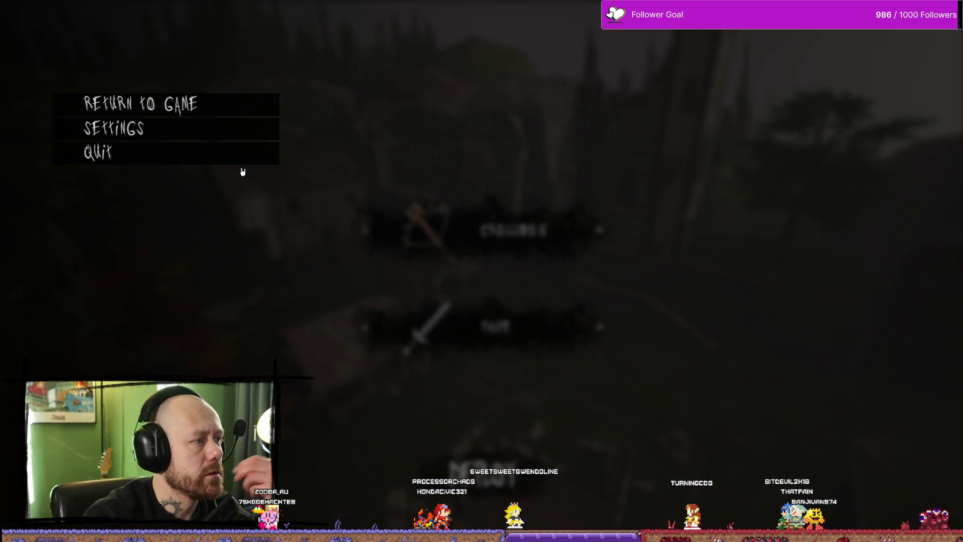
click(241, 155)
click(390, 328)
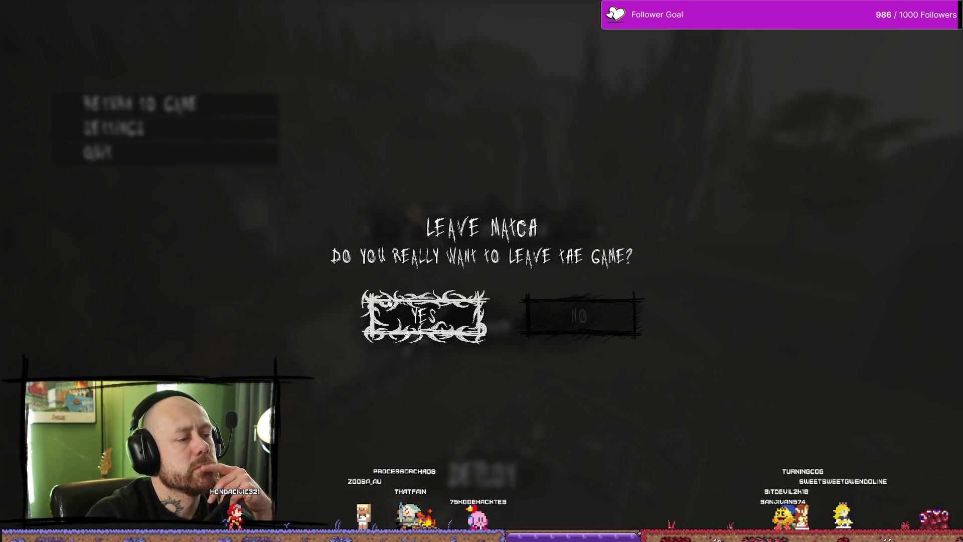
click(378, 315)
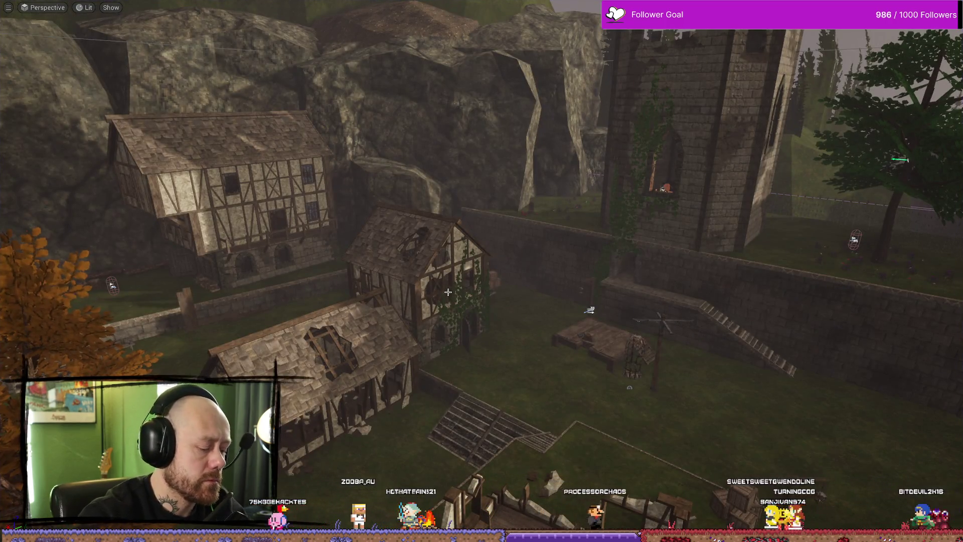
key(ctrl+space)
click(376, 366)
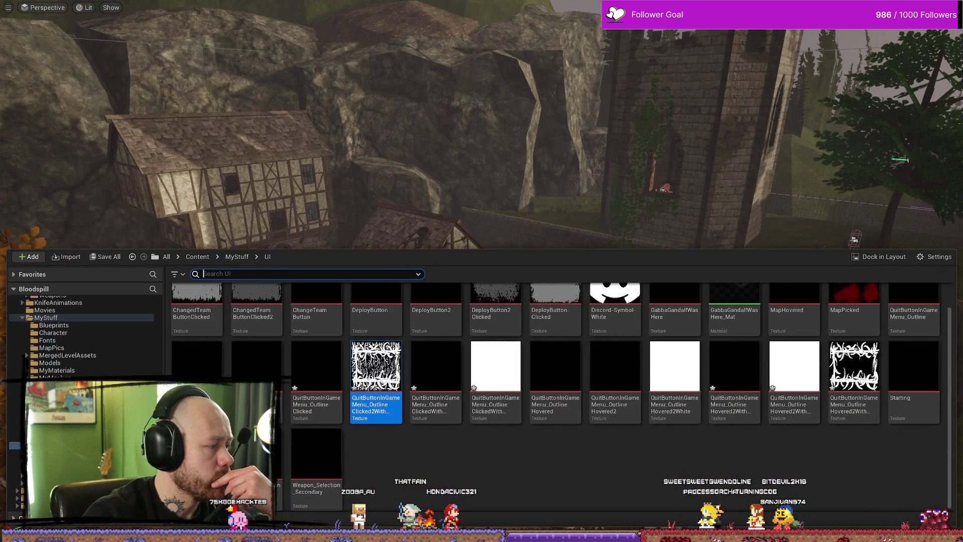
key(alt+Tab)
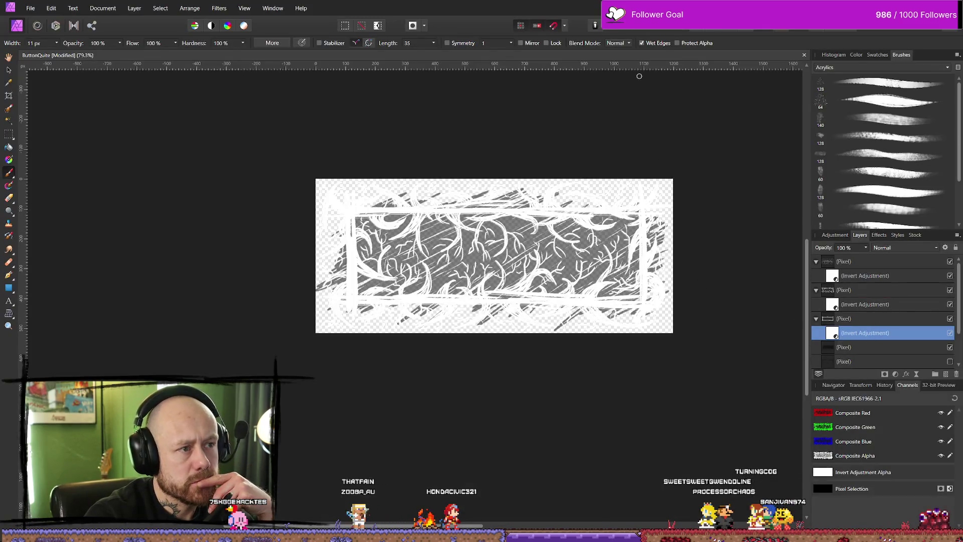
key(alt+Tab)
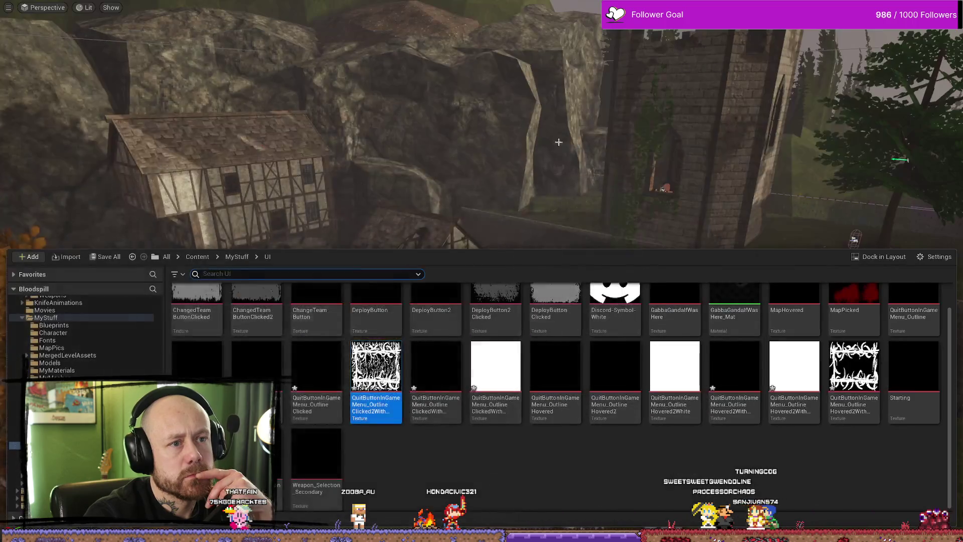
key(alt+Tab)
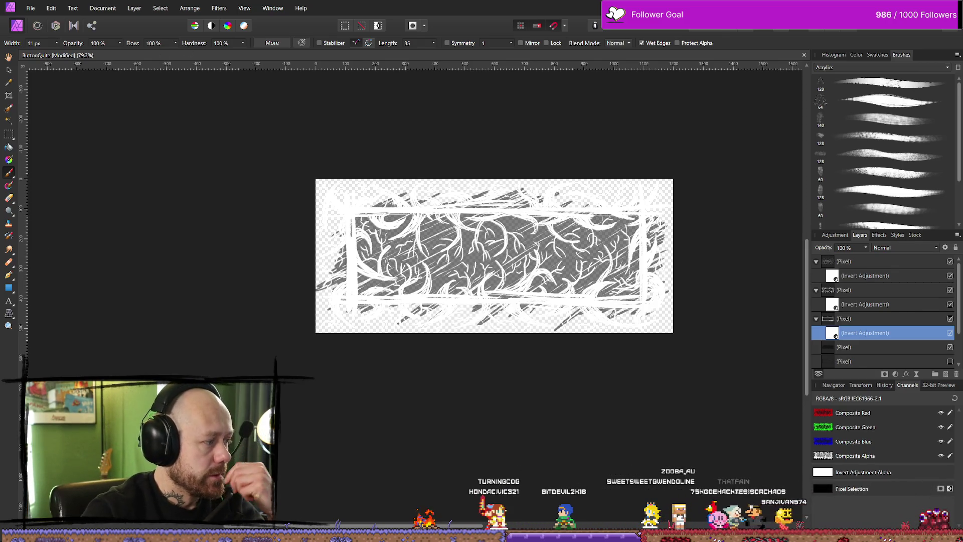
key(alt+Tab)
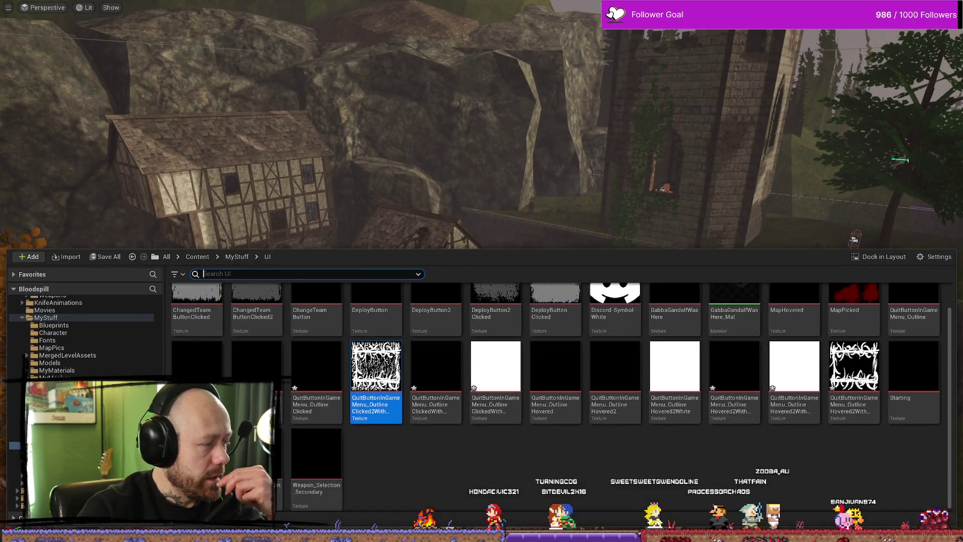
key(alt+Tab)
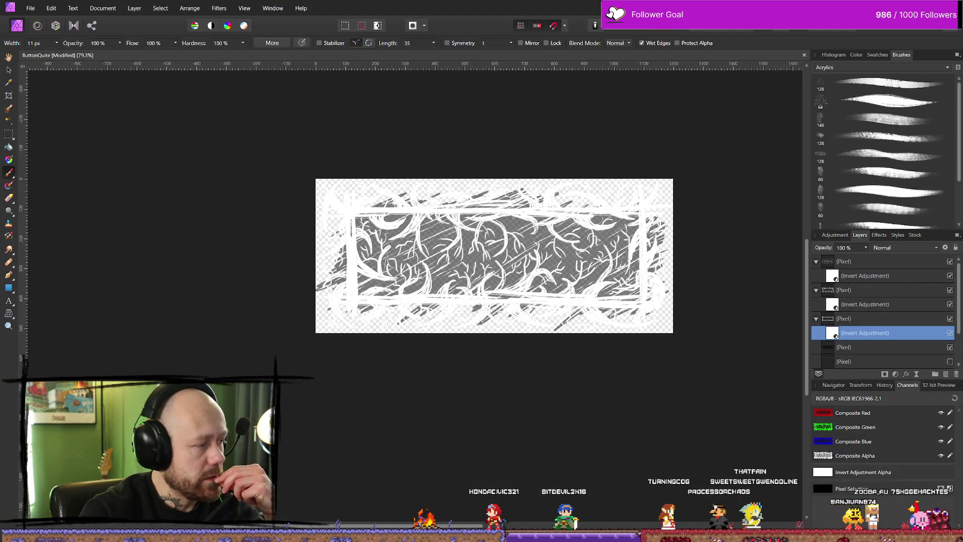
key(alt+Tab)
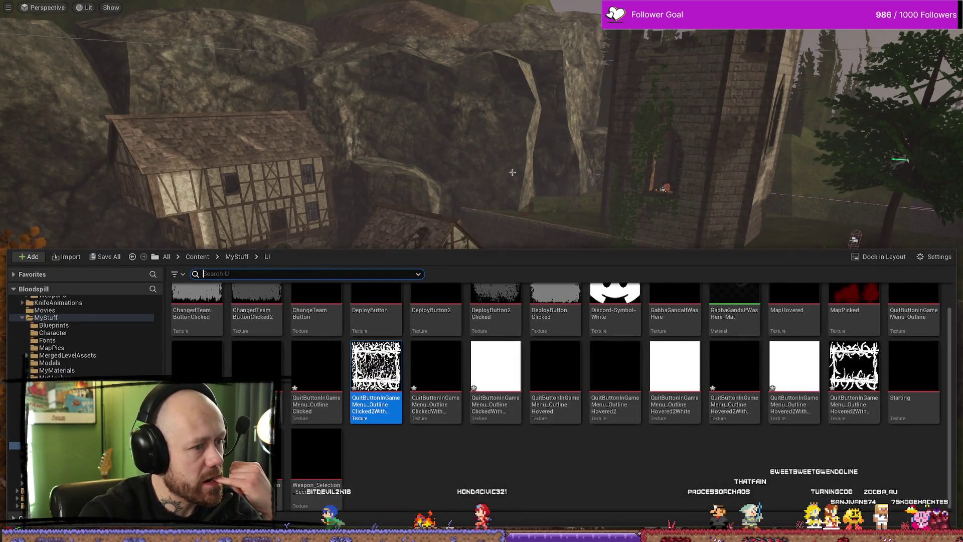
drag(491, 200, 506, 215)
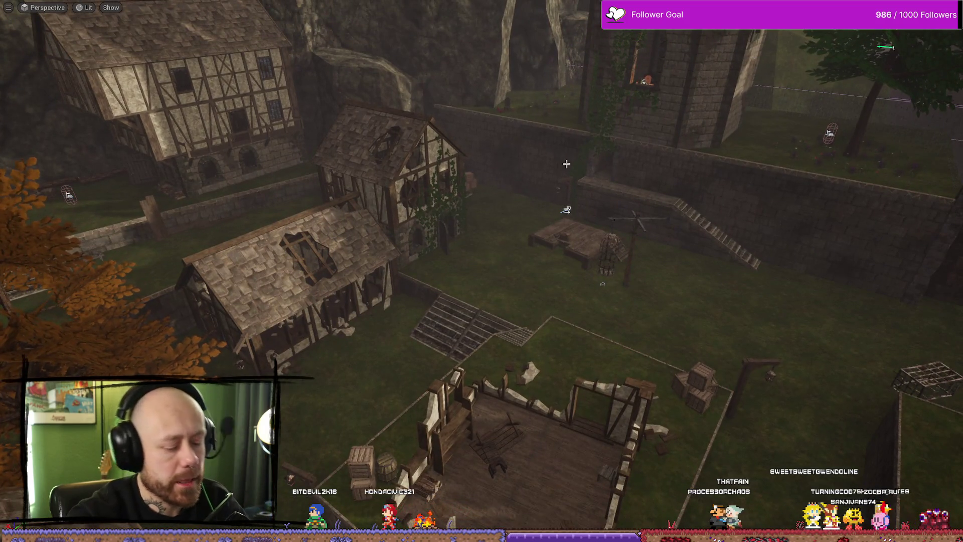
Step: Play the level, open Leave Match via Esc and Quit, press YES twice, then stop play
key(alt+p)
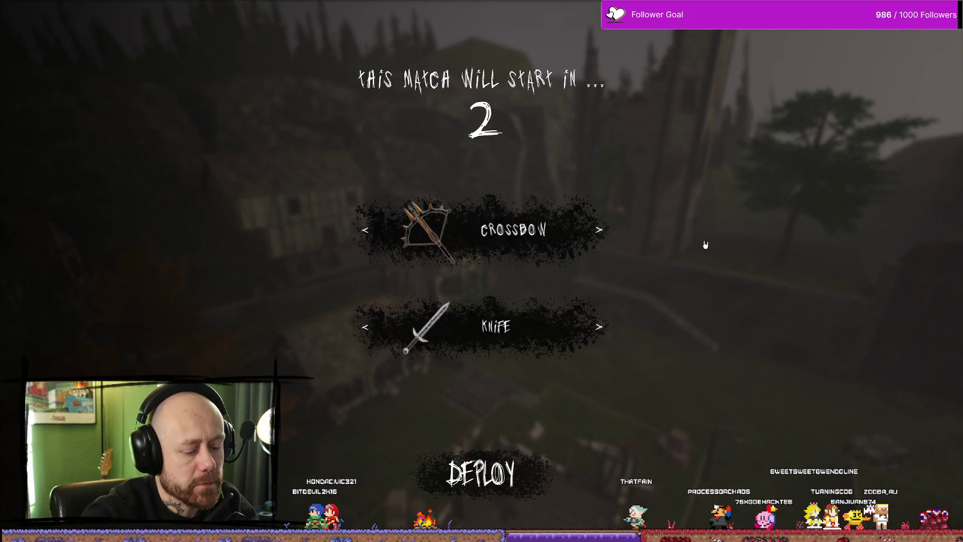
key(Escape)
click(230, 155)
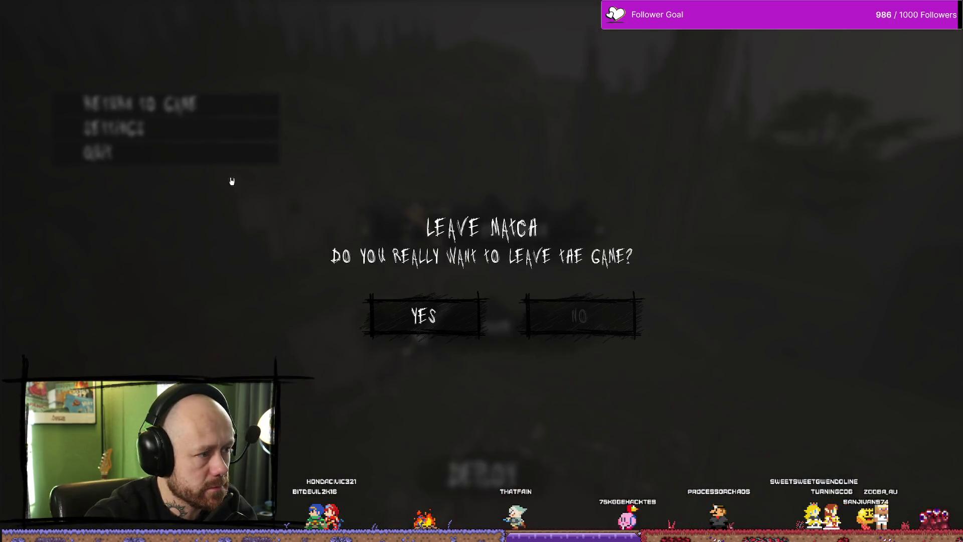
click(424, 316)
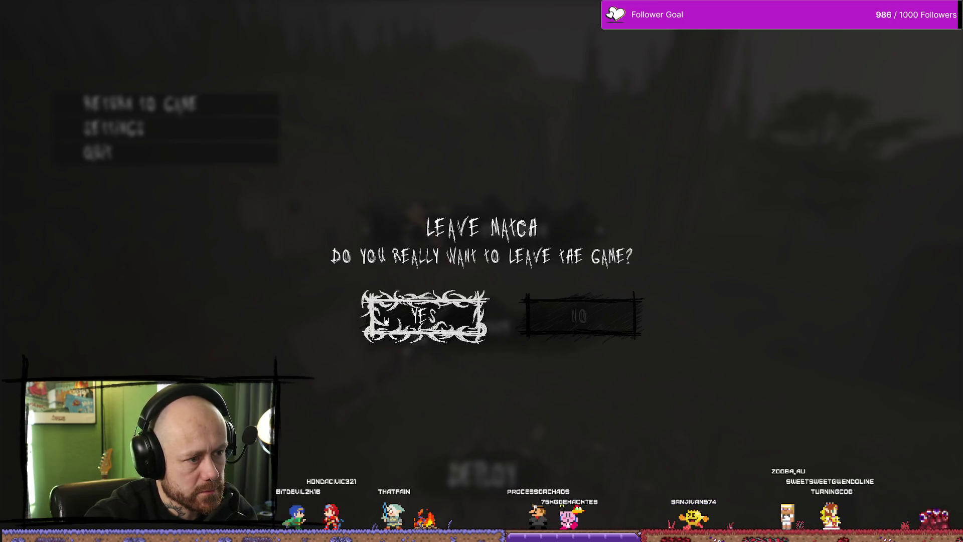
click(385, 320)
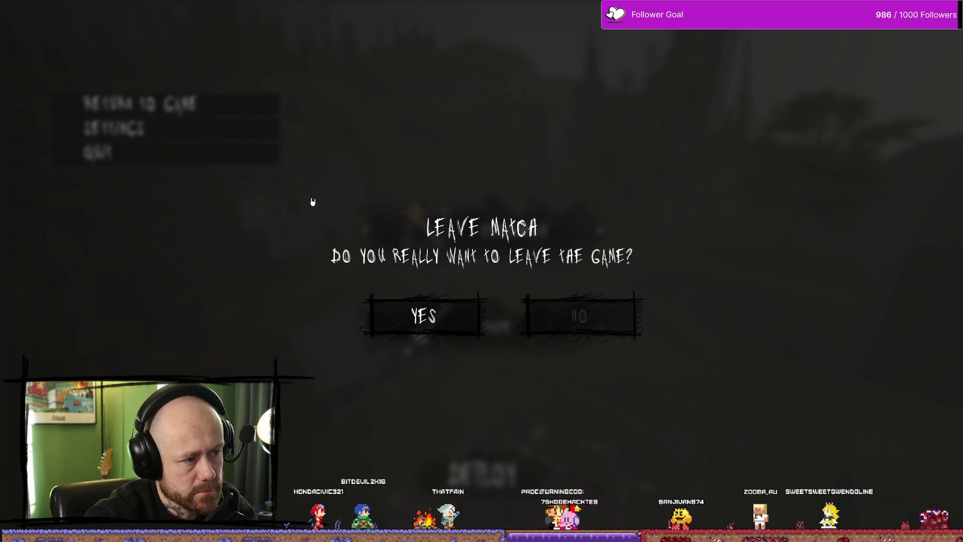
key(Escape)
Step: Return to the WB_InGameMenu widget designer, passing through the button artwork in Affinity Photo
key(ctrl+space)
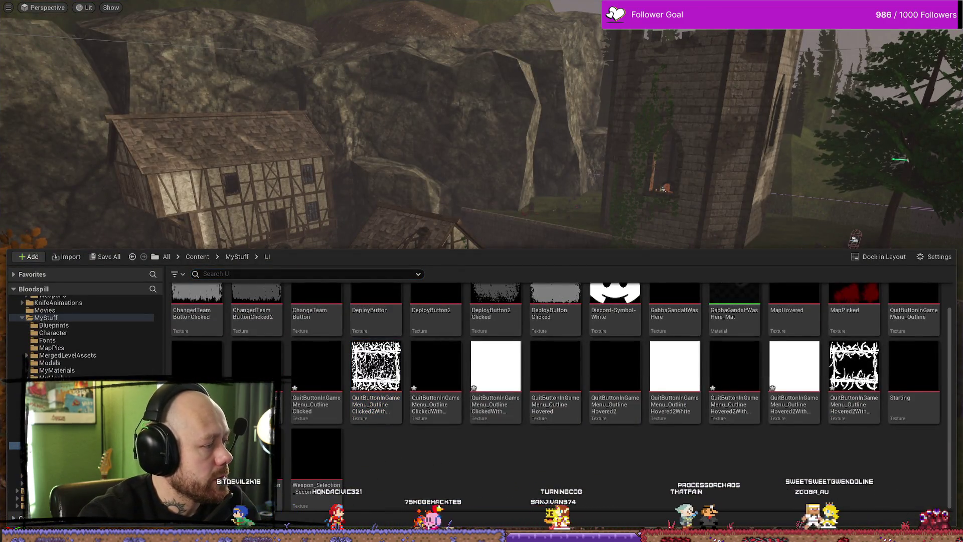
key(alt+Tab)
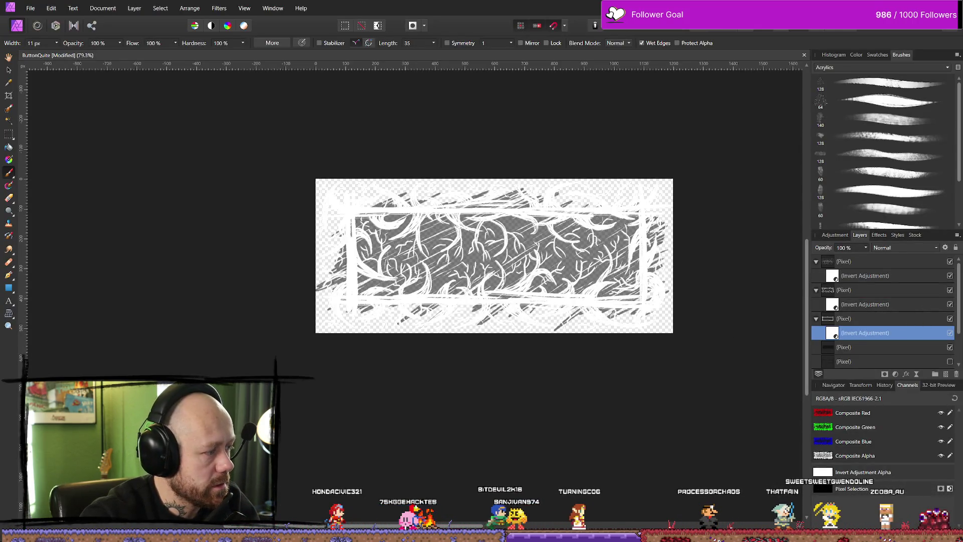
key(alt+Tab)
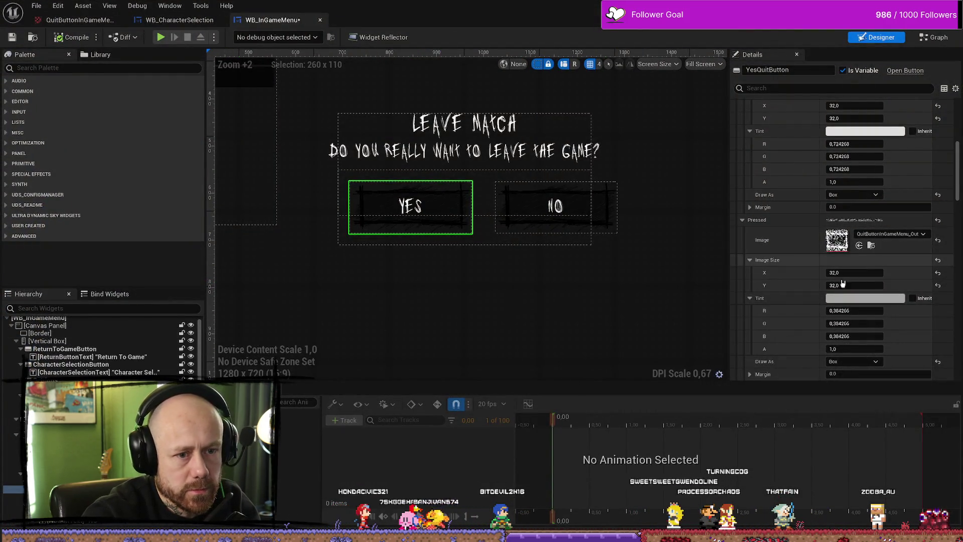
Step: Set the button's pressed and hovered tints to white and its normal tint brightness to 0,5
click(864, 297)
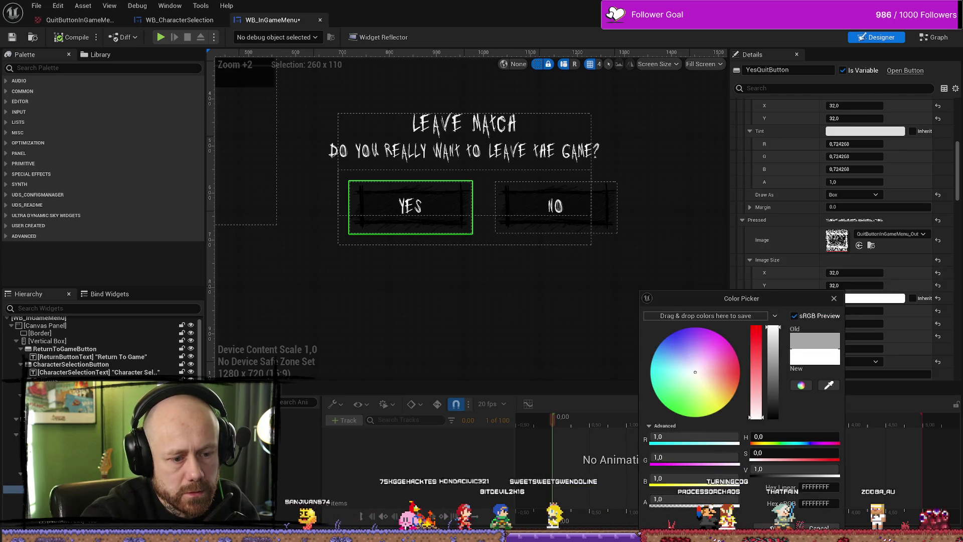
key(Return)
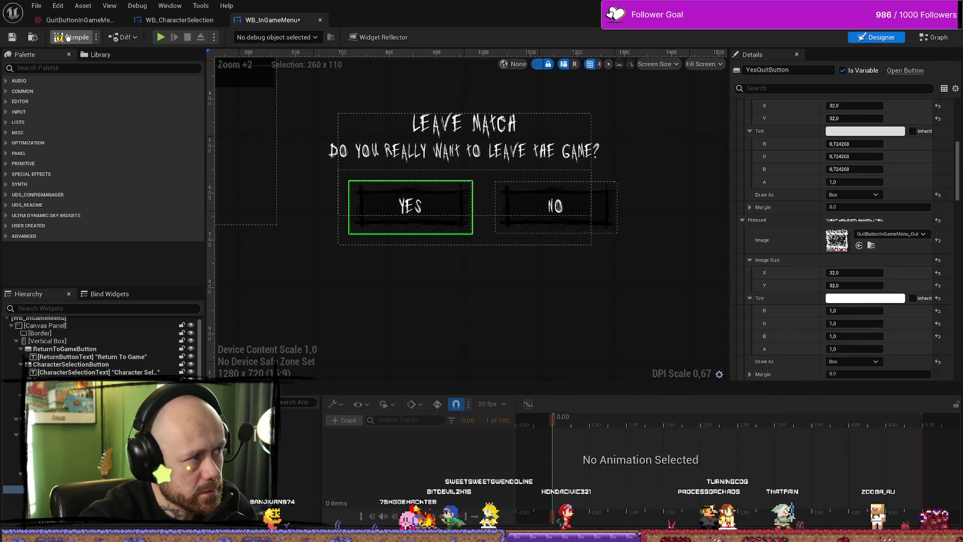
click(887, 131)
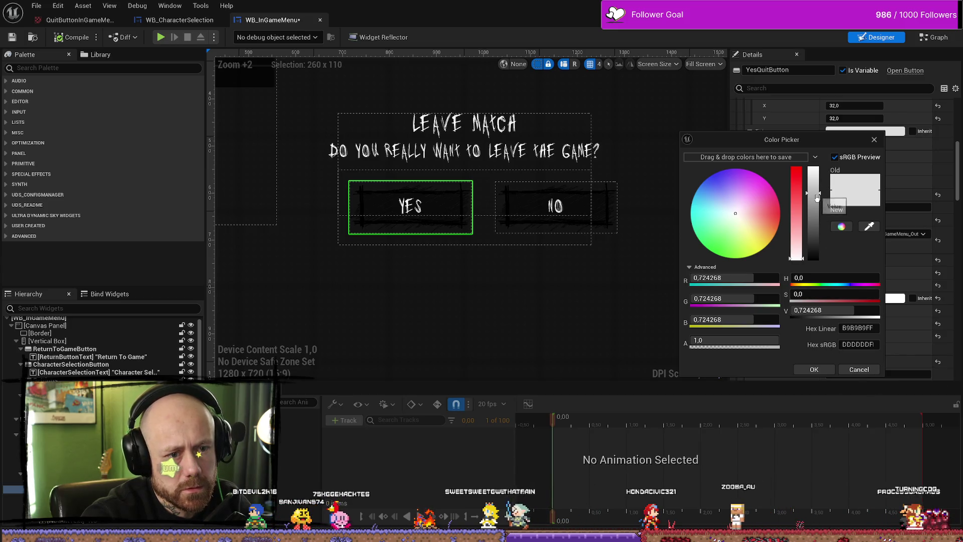
drag(812, 220, 813, 168)
click(816, 369)
scroll(852, 225, up, 5)
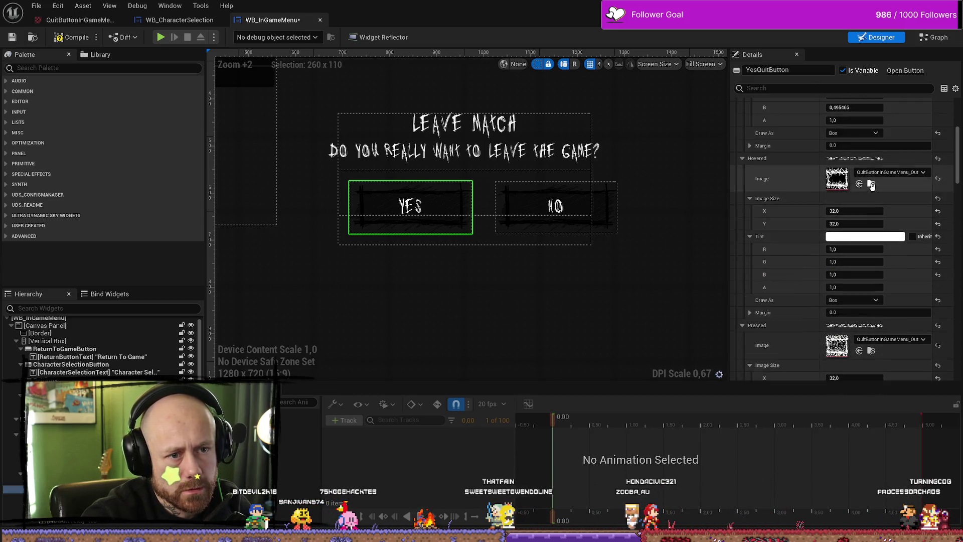
scroll(864, 206, up, 2)
click(868, 258)
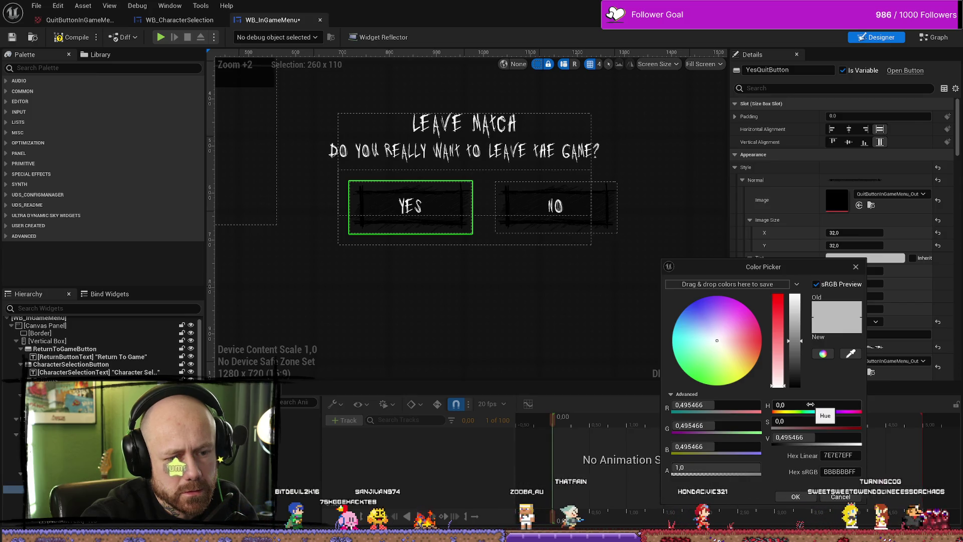
click(802, 437)
text(,5)
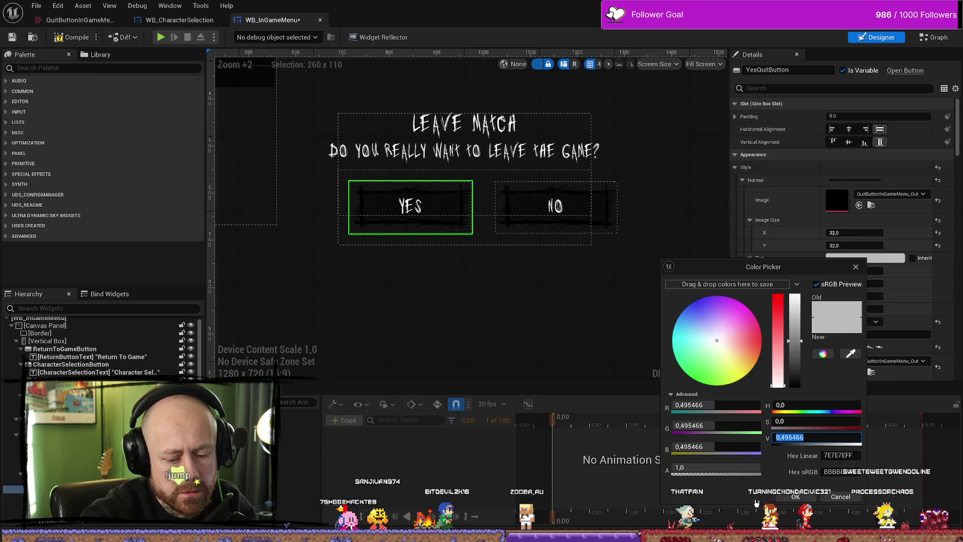
Step: Set the full-screen background border's brush tint to 0,5 grey
click(624, 322)
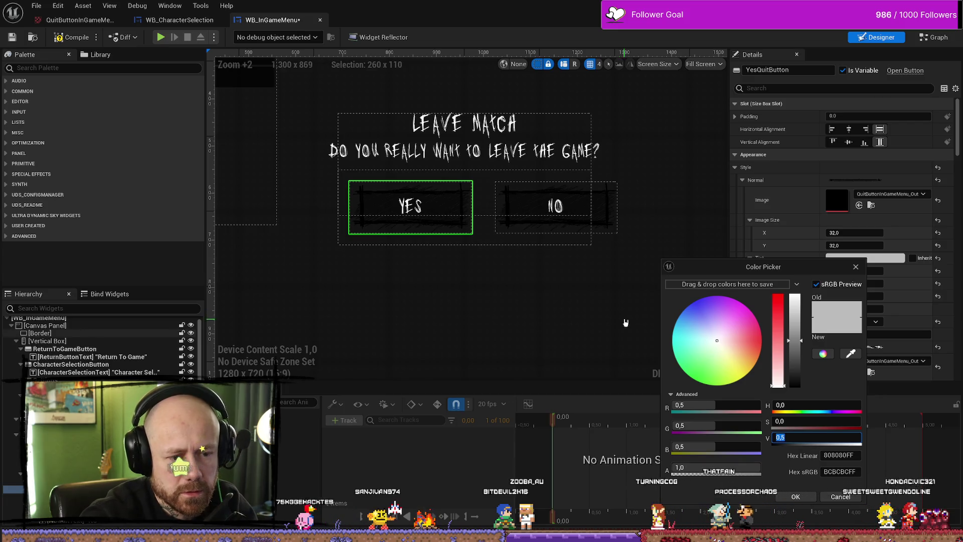
scroll(800, 307, down, 5)
click(848, 261)
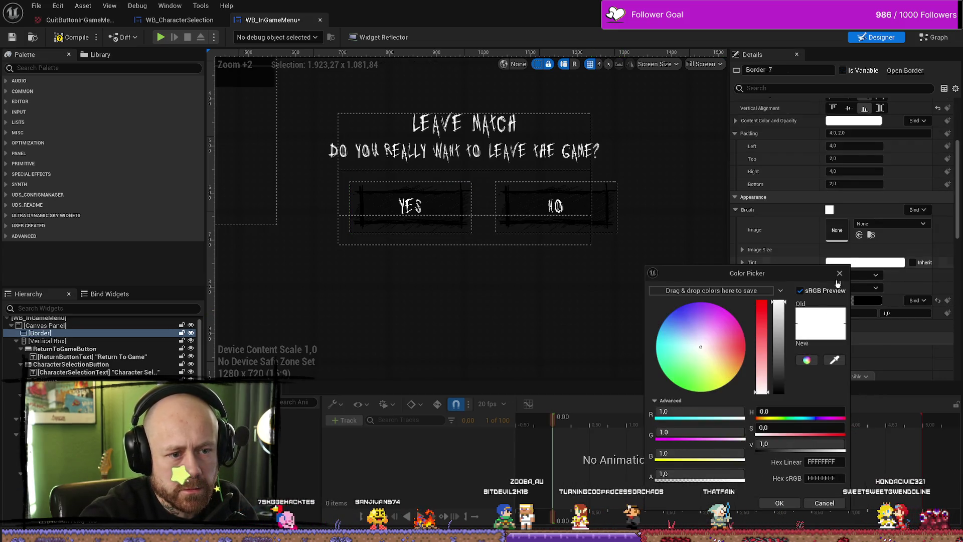
click(802, 443)
text(,5)
key(Return)
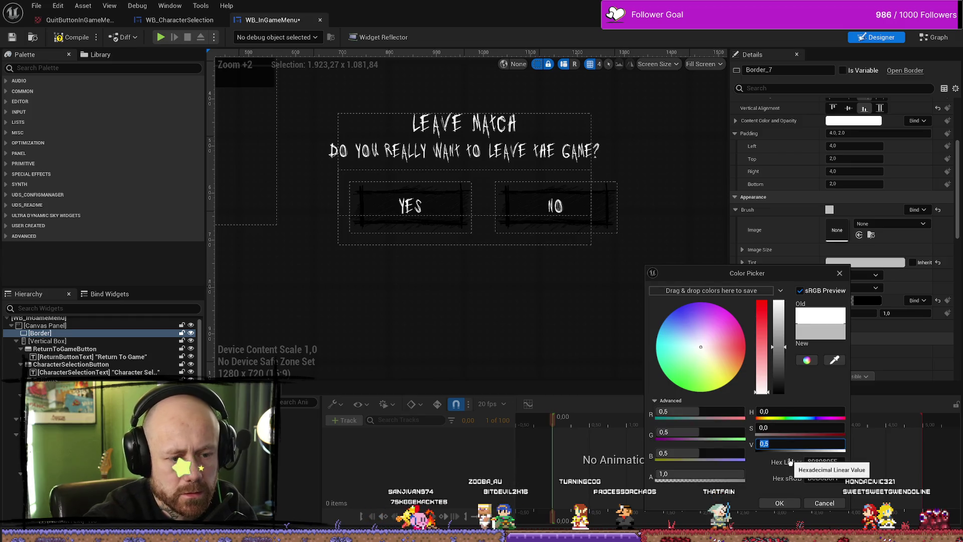
click(585, 321)
scroll(834, 273, up, 3)
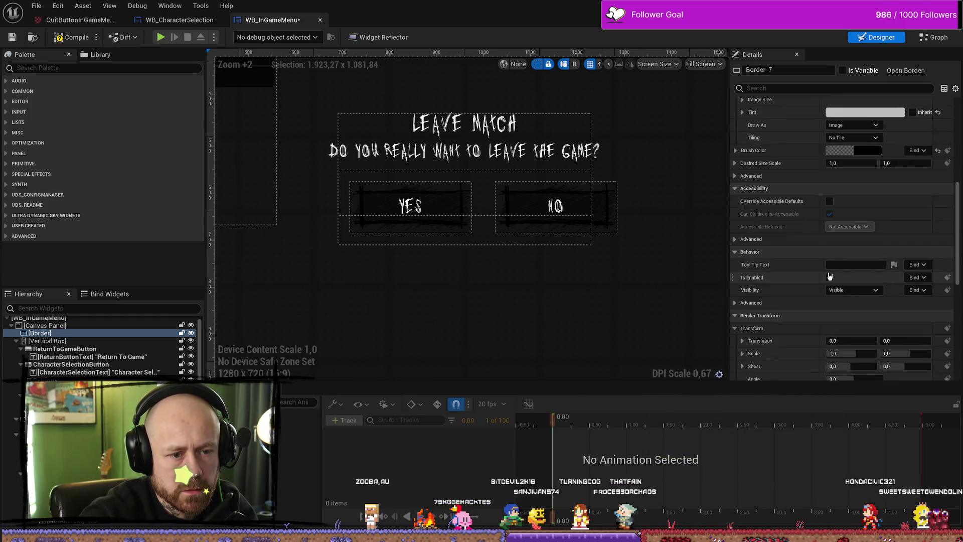
scroll(834, 273, down, 10)
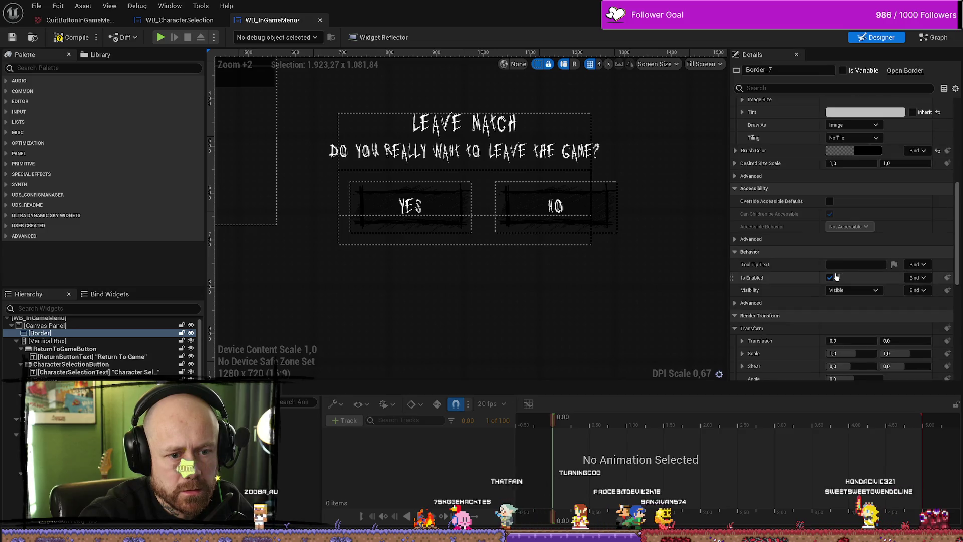
scroll(835, 276, down, 2)
scroll(807, 286, up, 9)
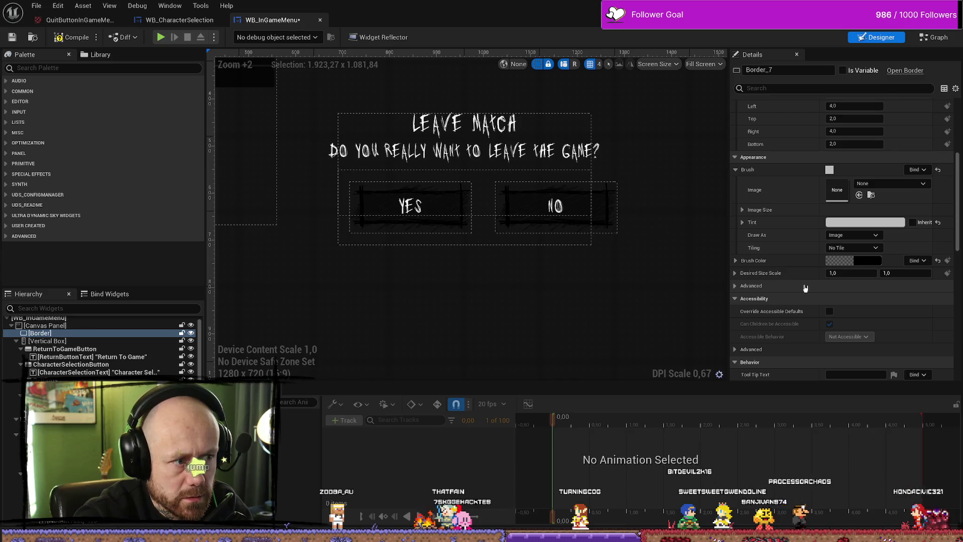
Step: Select YesQuitButton and set its Pressed tint brightness (V) to 0,5
click(458, 215)
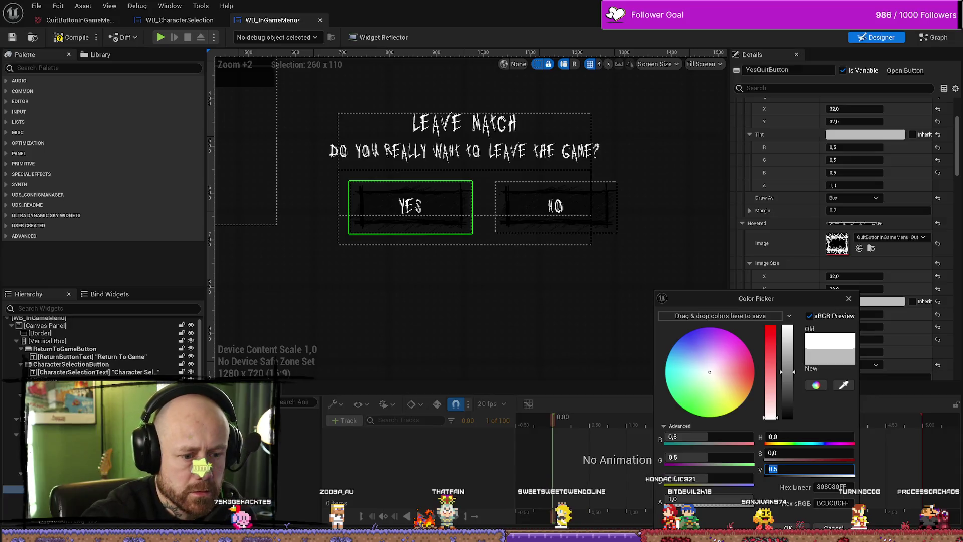
key(Escape)
scroll(801, 240, down, 2)
scroll(802, 238, down, 5)
click(868, 288)
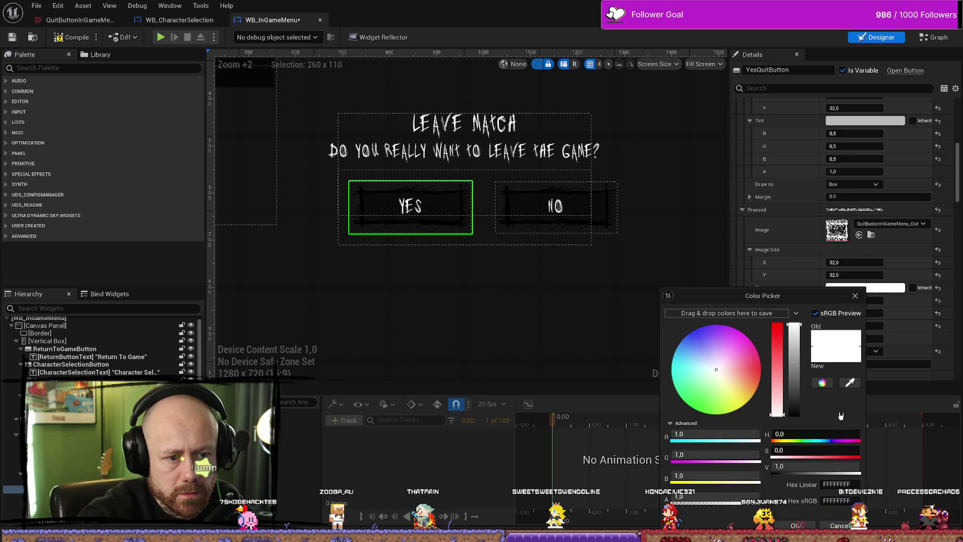
click(805, 466)
text(0,5)
key(Return)
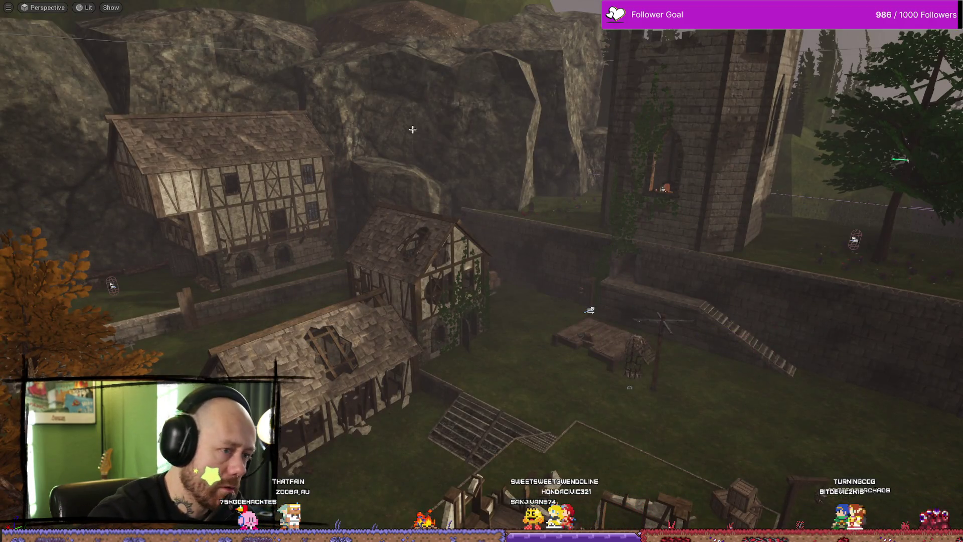
Step: Play-test quitting the match via the pause menu and Yes, then stop play and open the Content Drawer
key(alt+p)
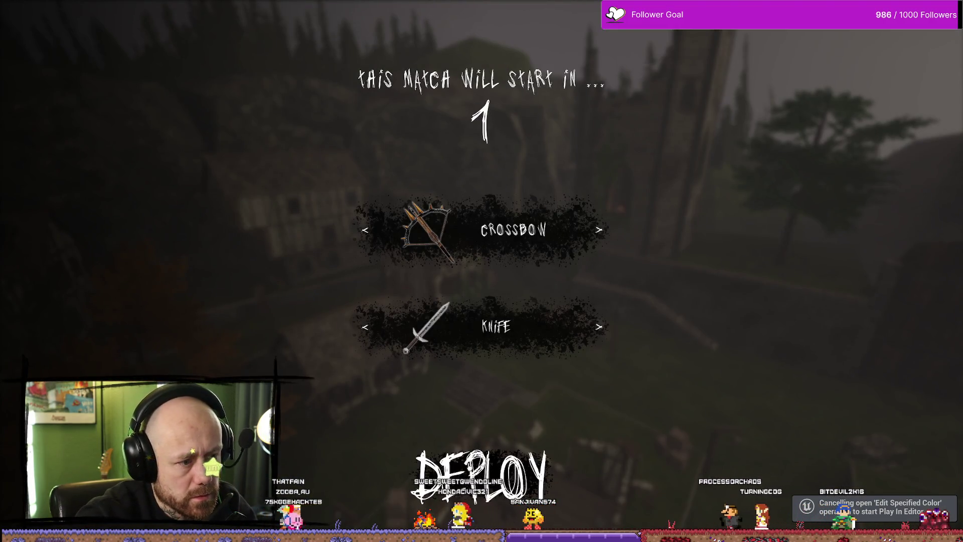
key(Escape)
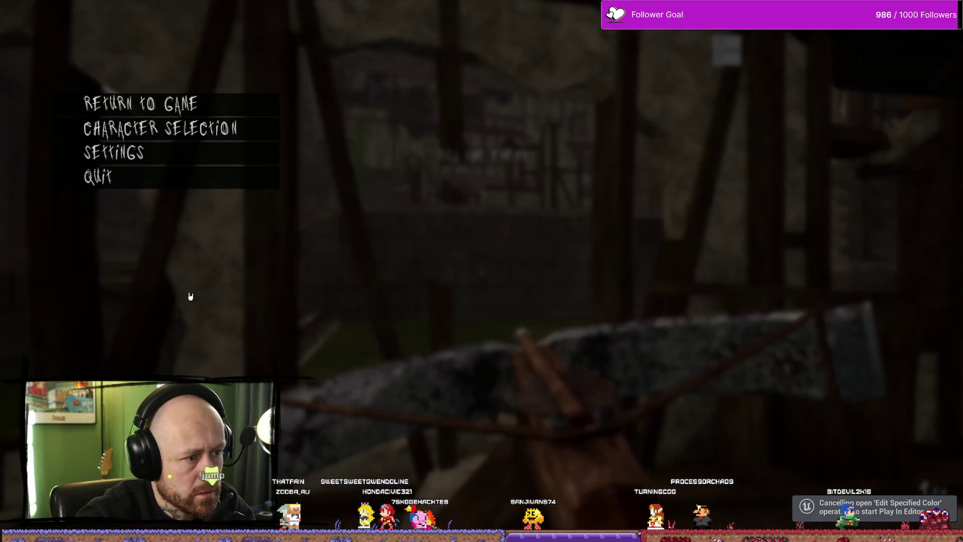
click(197, 177)
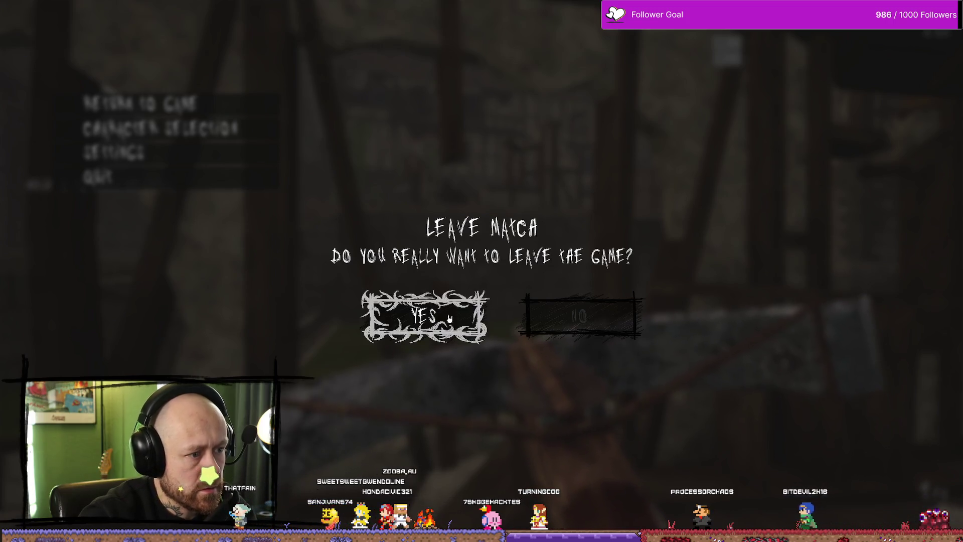
click(453, 319)
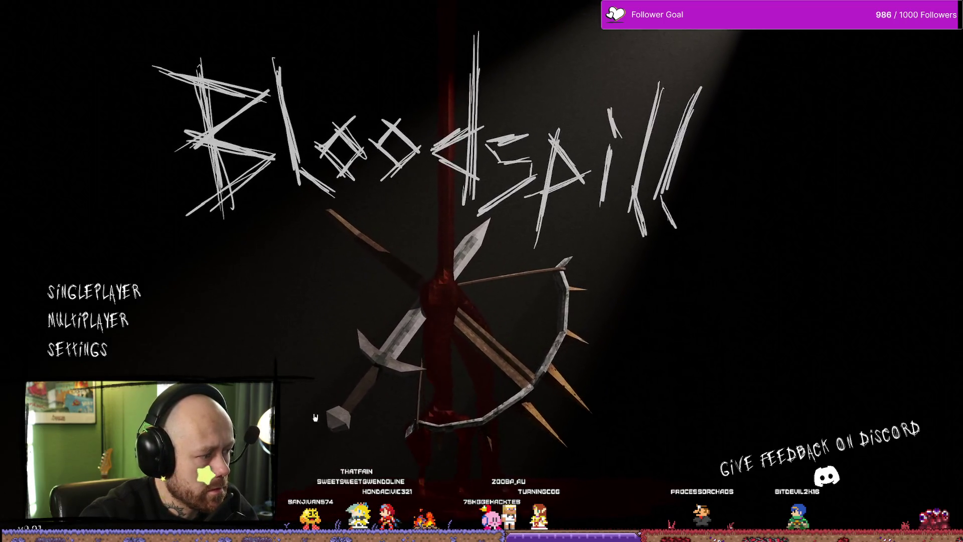
key(Escape)
key(ctrl+space)
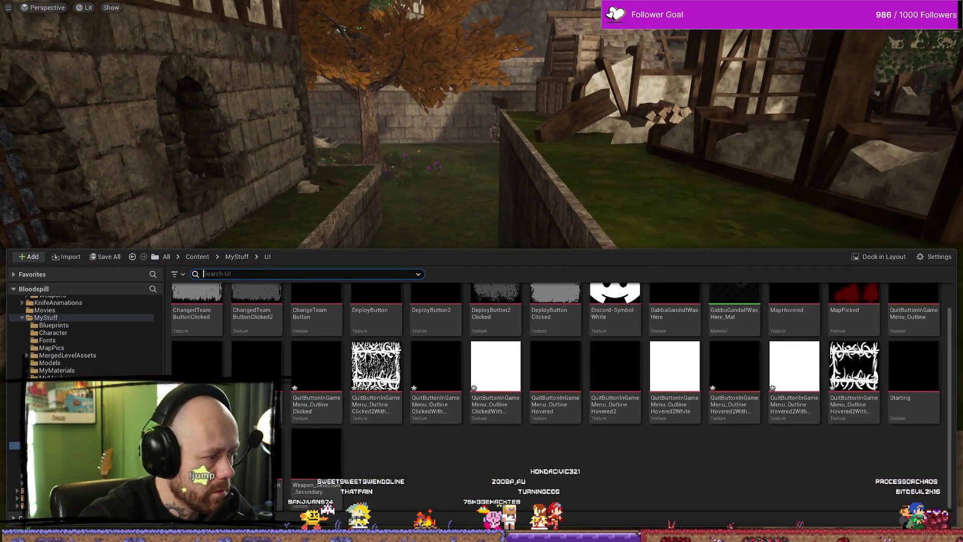
Step: Set the YES button's Pressed and Hovered tint brightness to 0,8
key(alt+Tab)
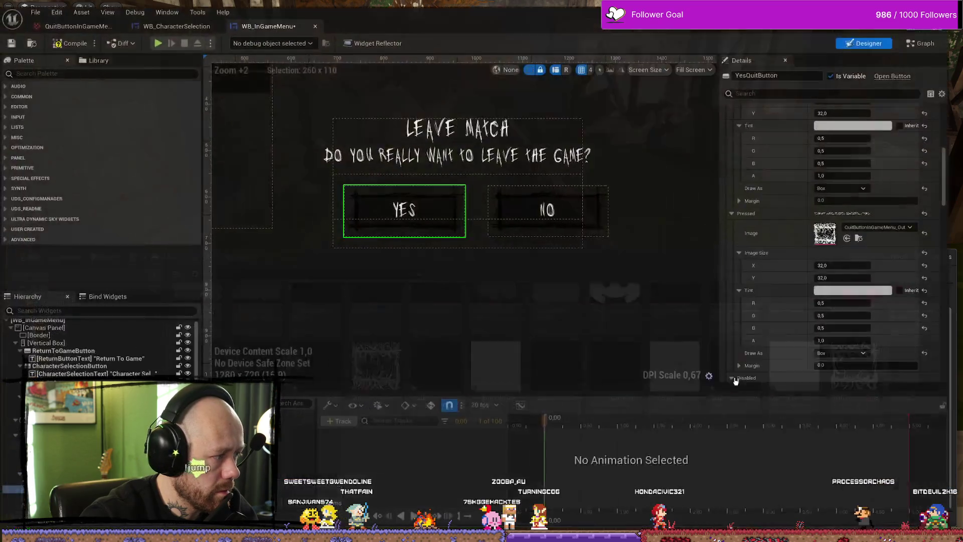
click(865, 287)
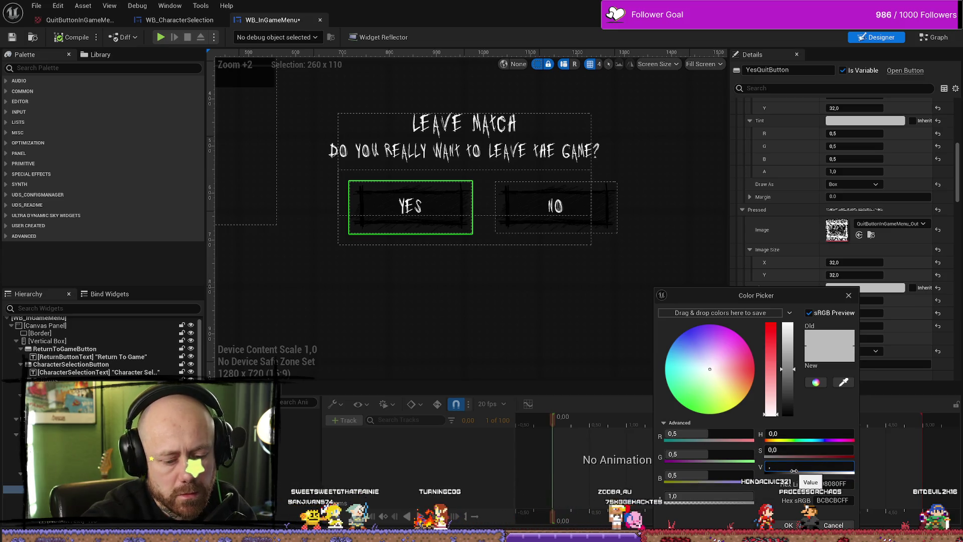
text(8)
key(Return)
scroll(826, 296, up, 3)
click(865, 197)
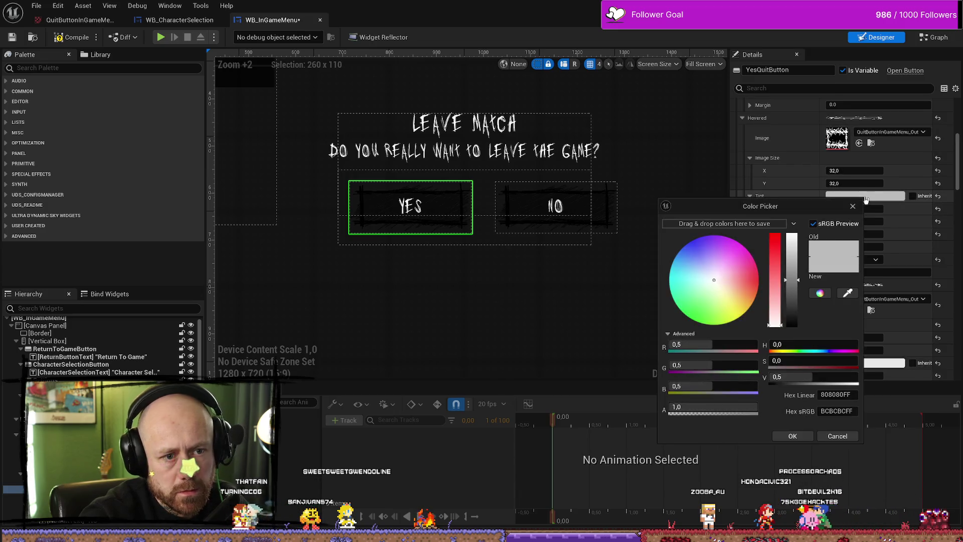
key(Return)
click(793, 436)
Step: Set the Normal tint to full white (1,0) and start a new play test
scroll(833, 201, up, 5)
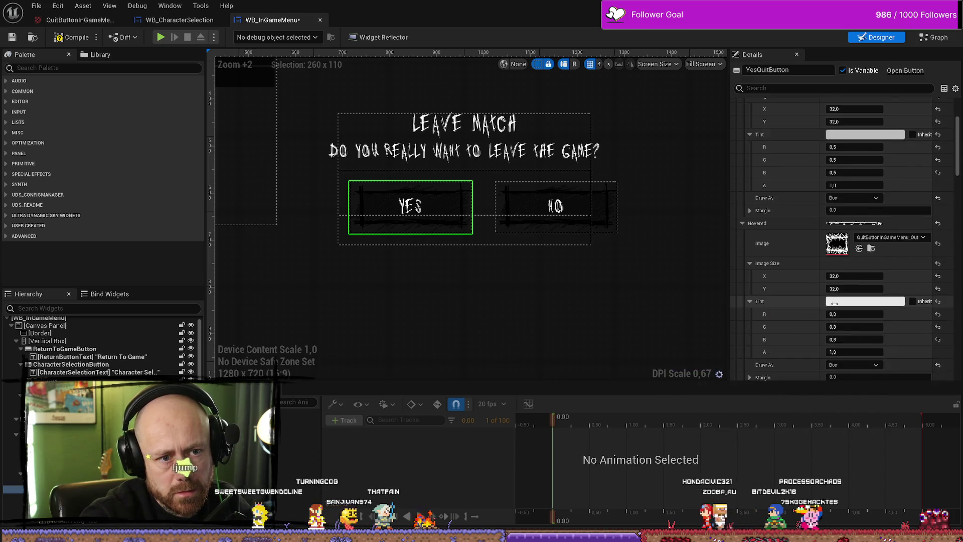
click(862, 257)
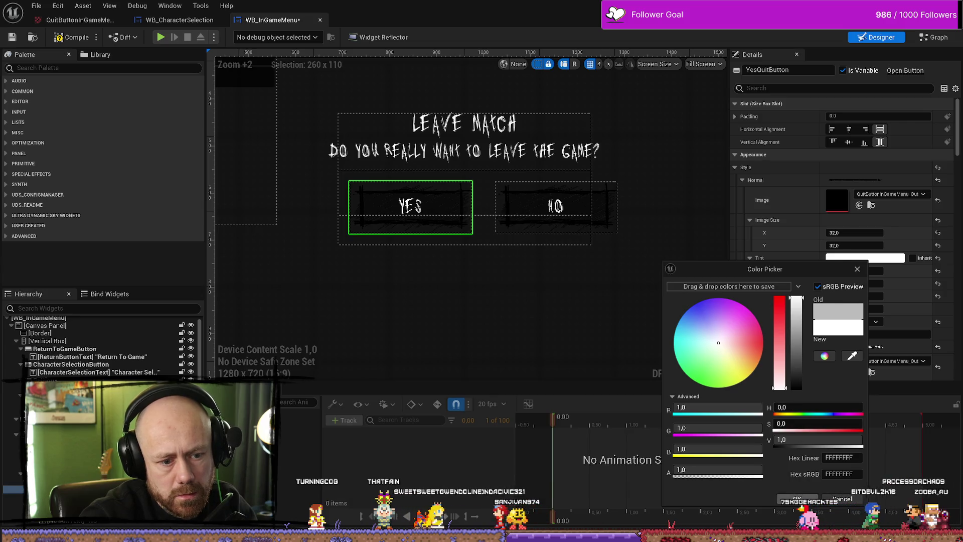
click(83, 99)
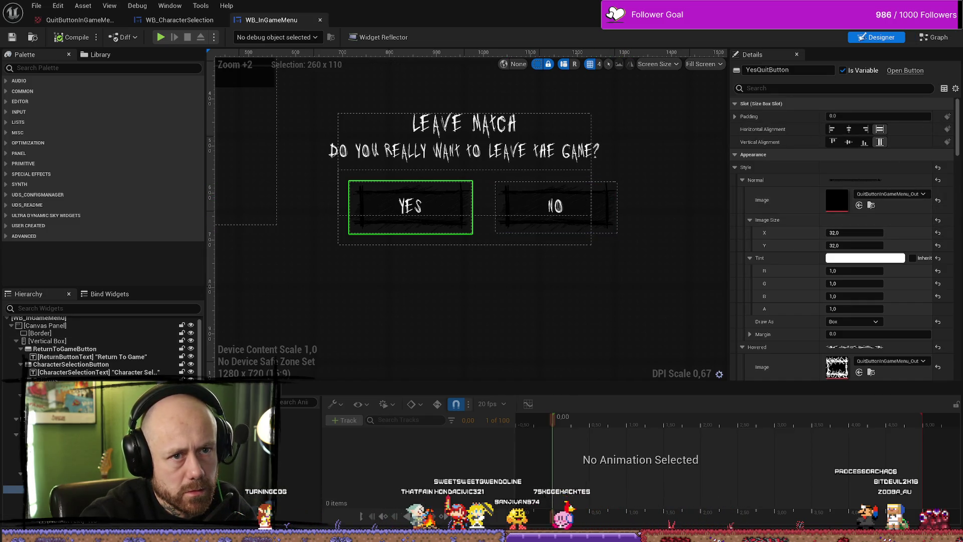
key(alt+Tab)
key(alt+p)
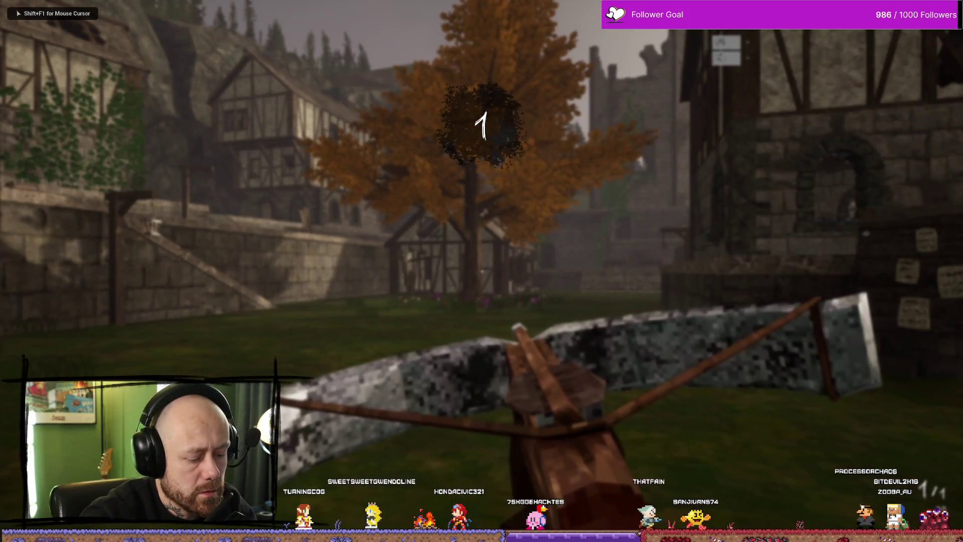
Step: Open the Leave Match dialog from the pause menu and test the YES button's hover frame
key(Escape)
click(175, 161)
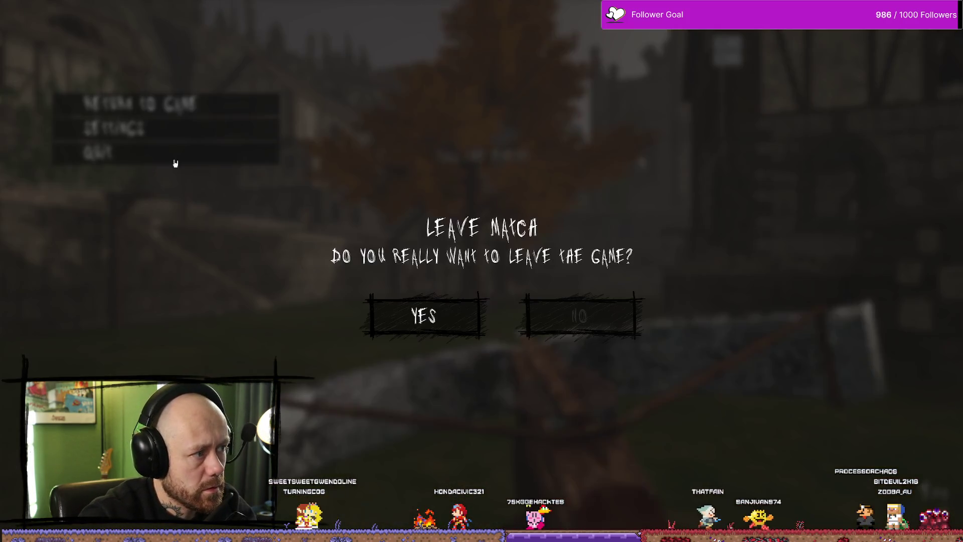
click(421, 330)
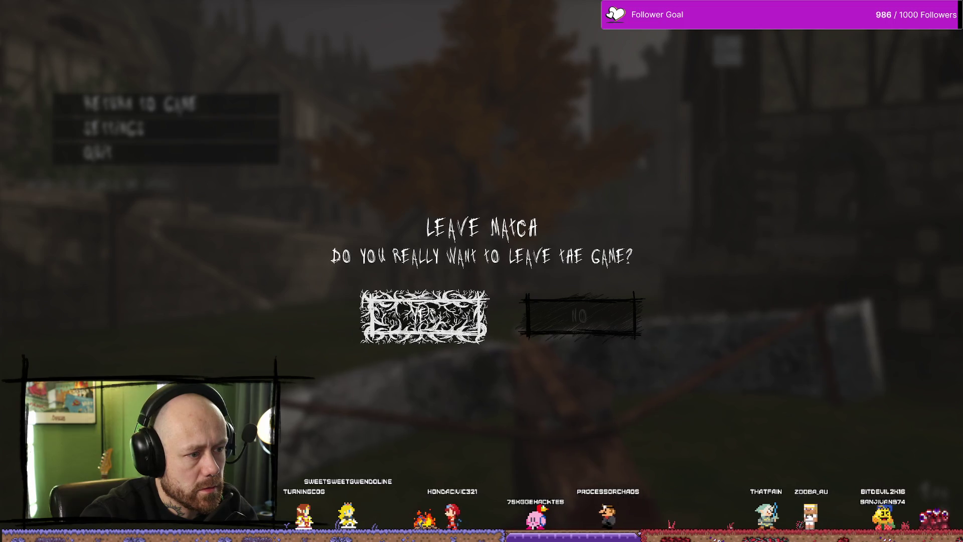
click(423, 316)
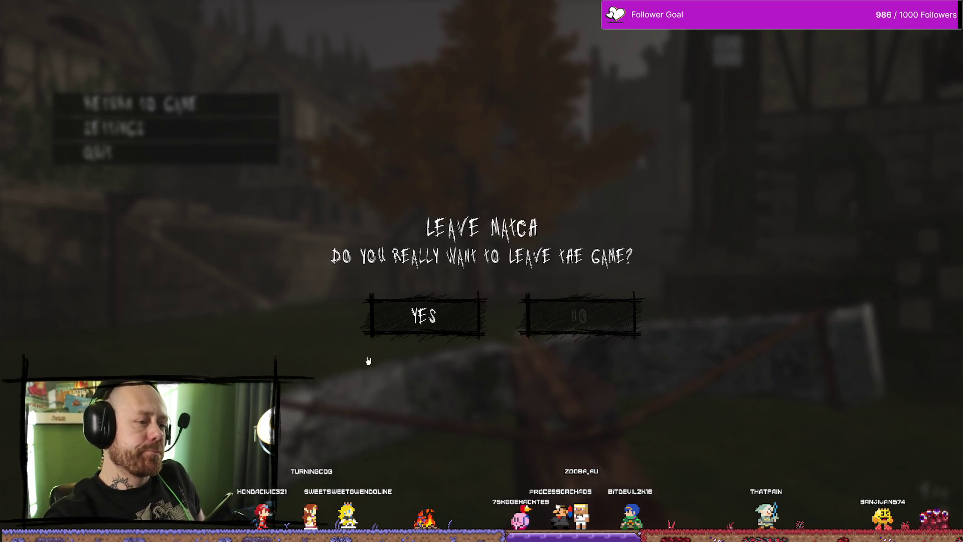
click(386, 335)
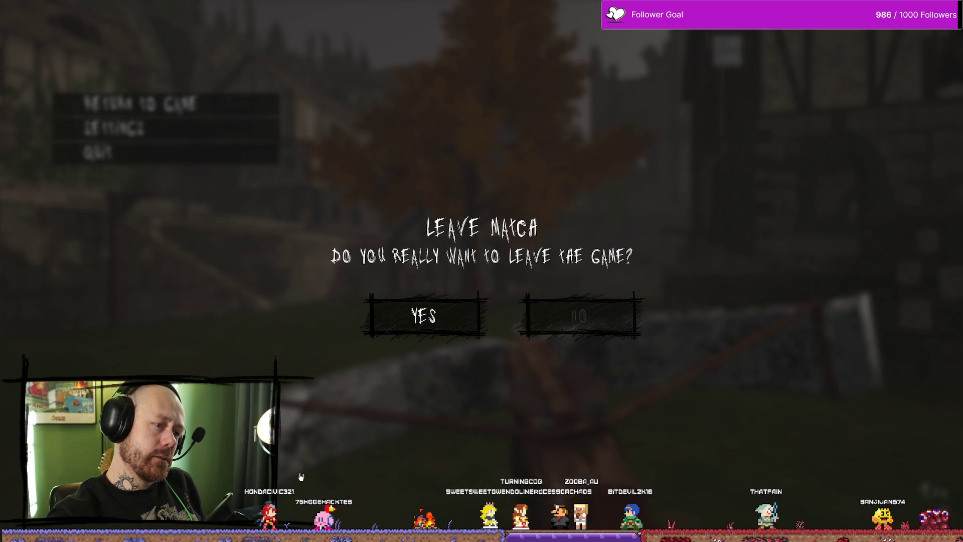
click(420, 318)
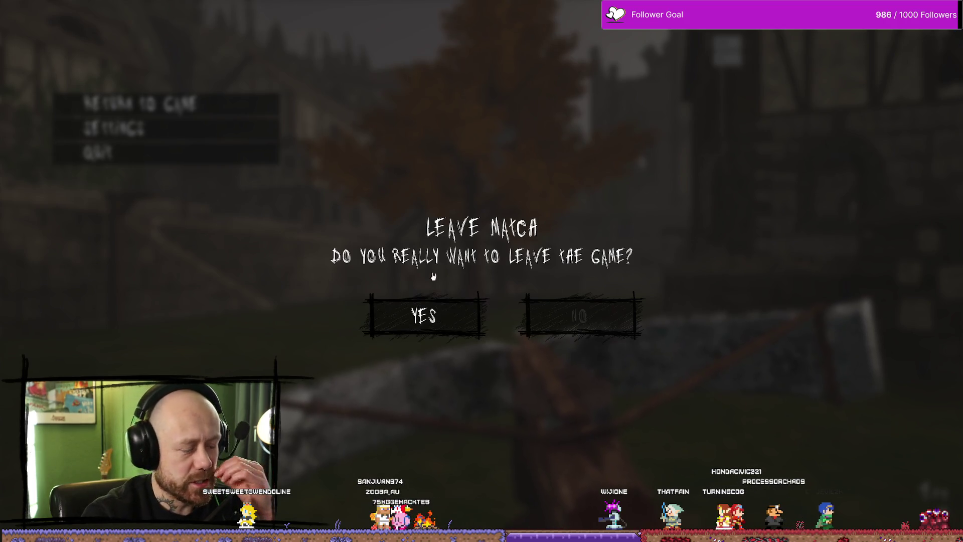
Step: Compare the YES and NO hover frames, then leave the match with YES
click(409, 320)
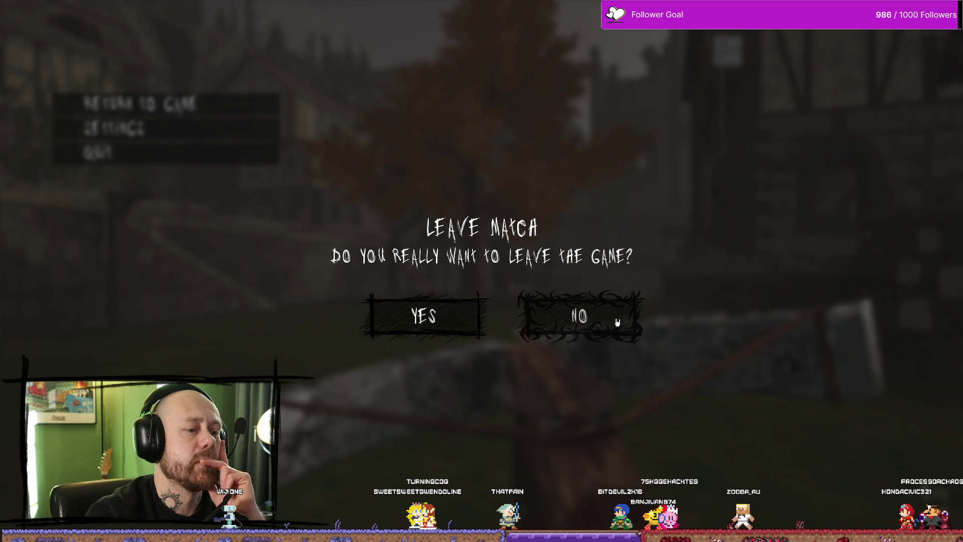
click(409, 321)
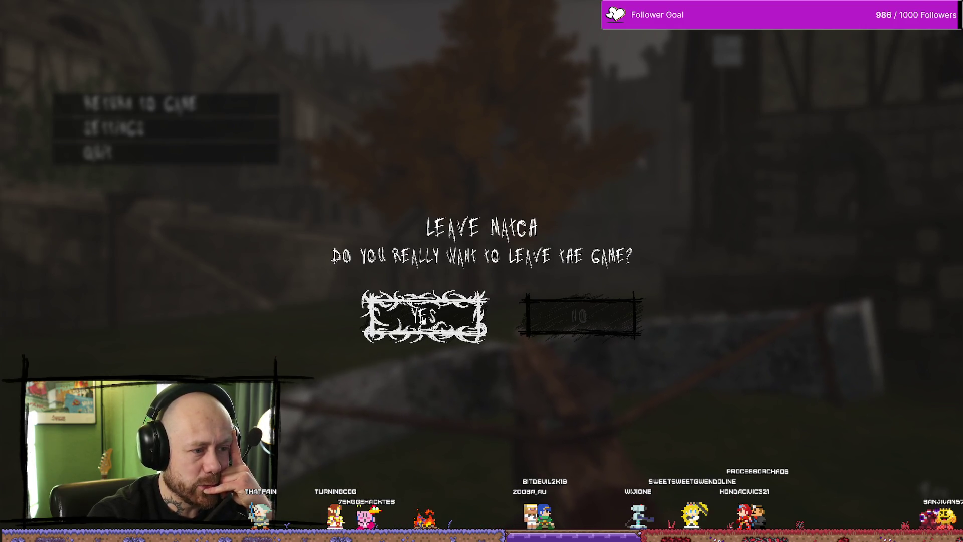
click(419, 325)
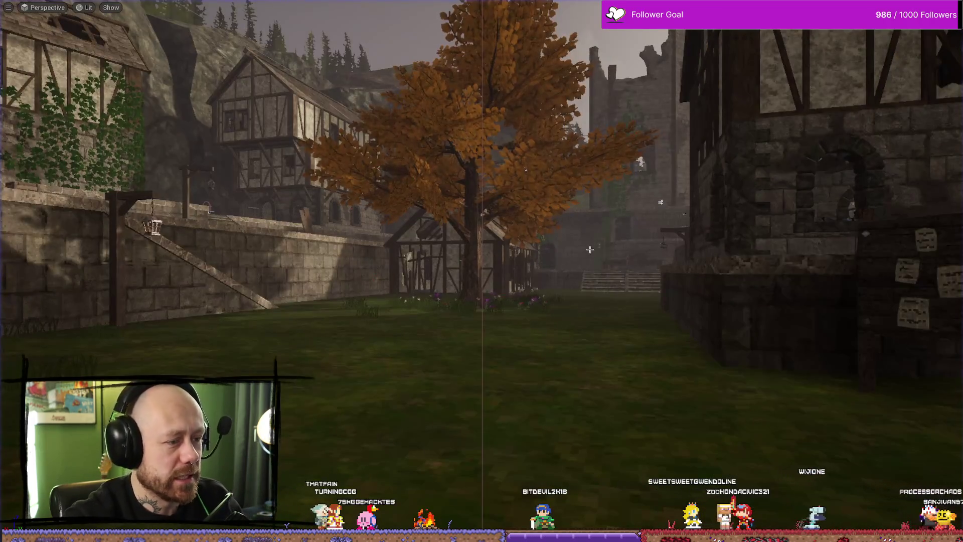
Step: In Affinity Photo, hide the thorn and vein stroke layers and their inverts, keeping the white frame
key(ctrl+space)
key(alt+Tab)
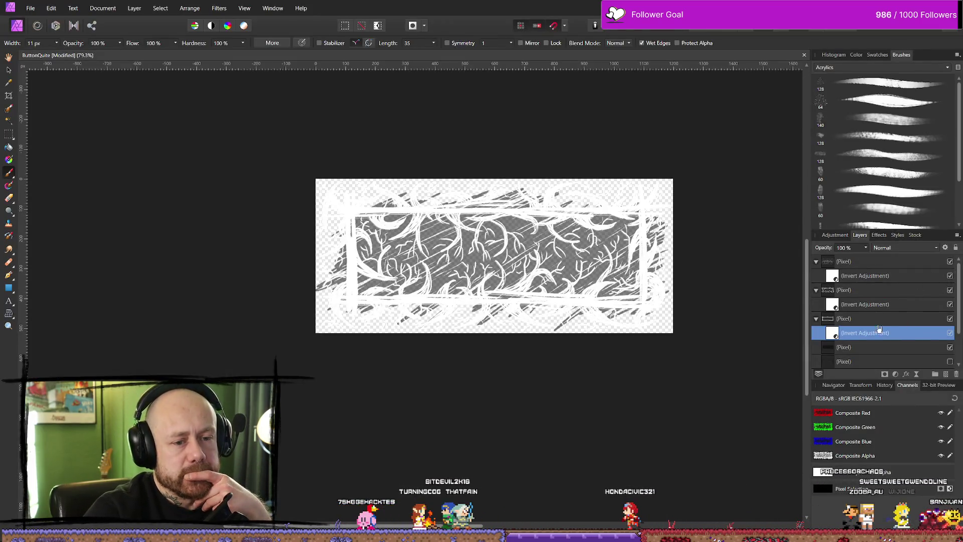
click(950, 332)
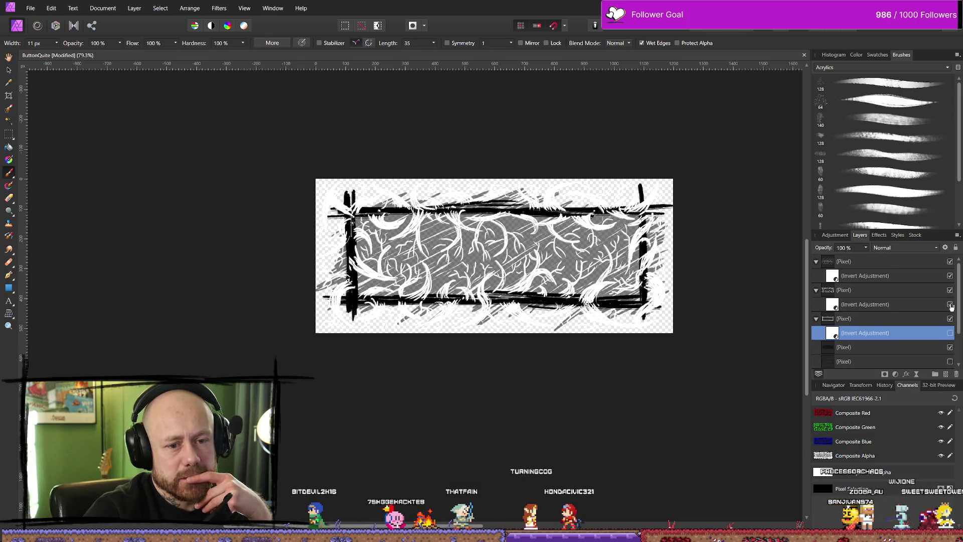
click(950, 305)
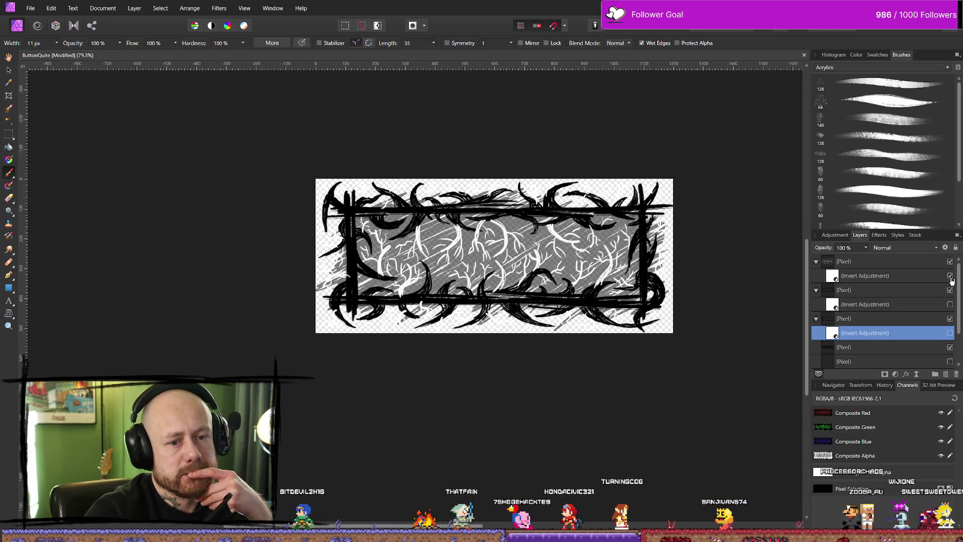
click(949, 275)
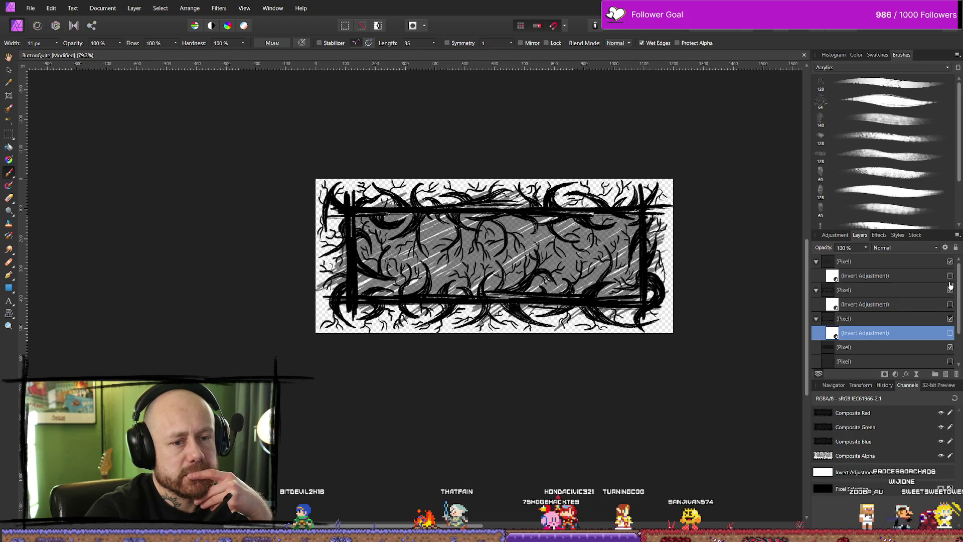
click(950, 261)
click(950, 289)
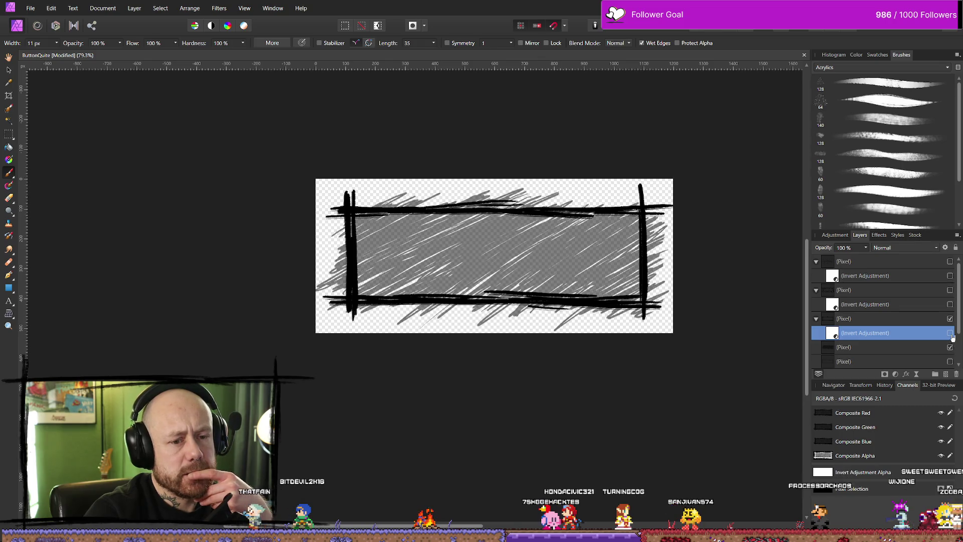
click(950, 333)
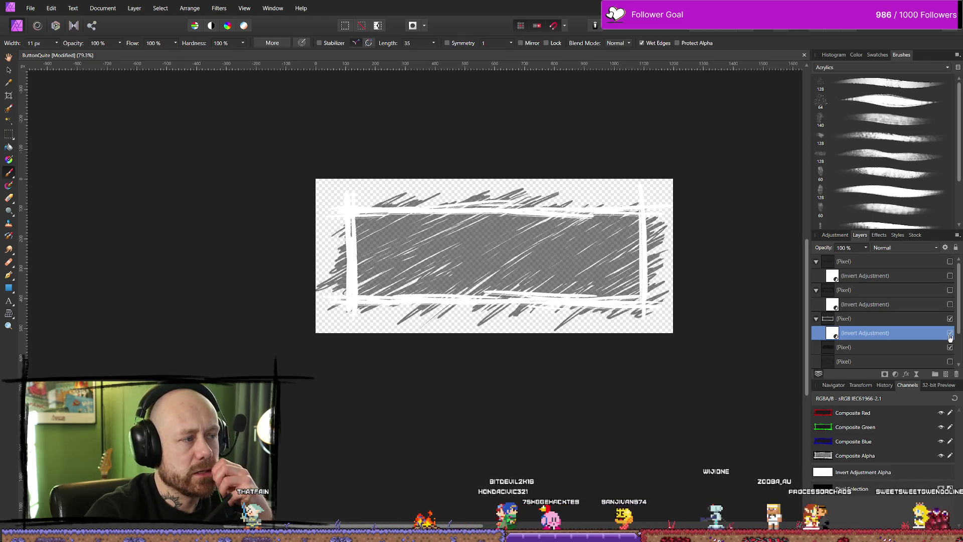
click(31, 9)
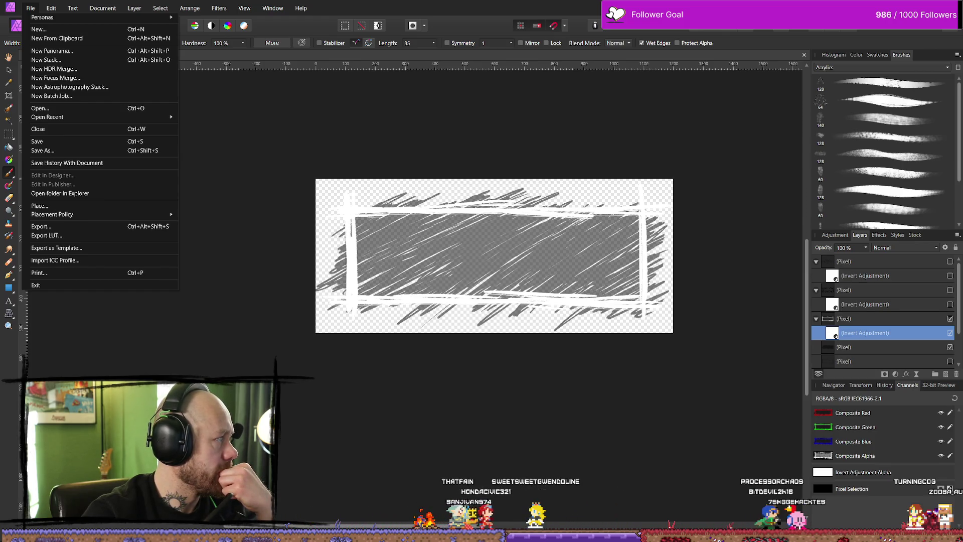
Step: Export the button as PNG named QuitButtonInGameMenu_Outline2WithBackgroundInverted.png in the icon folder
key(Escape)
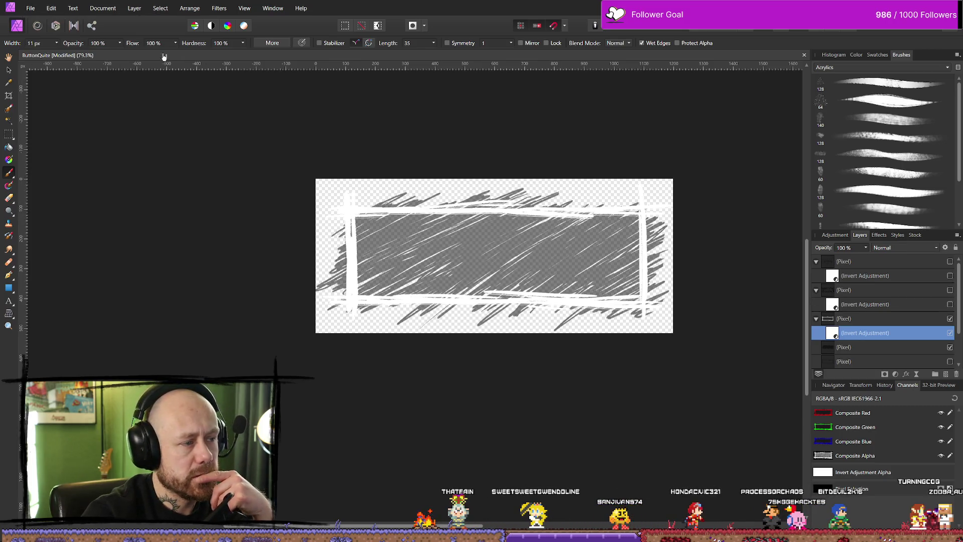
click(30, 8)
click(108, 228)
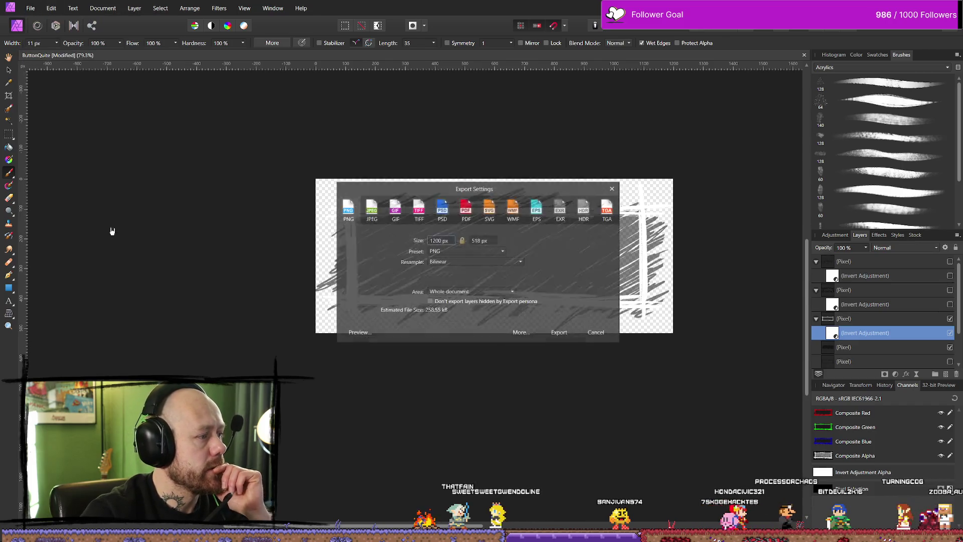
click(559, 333)
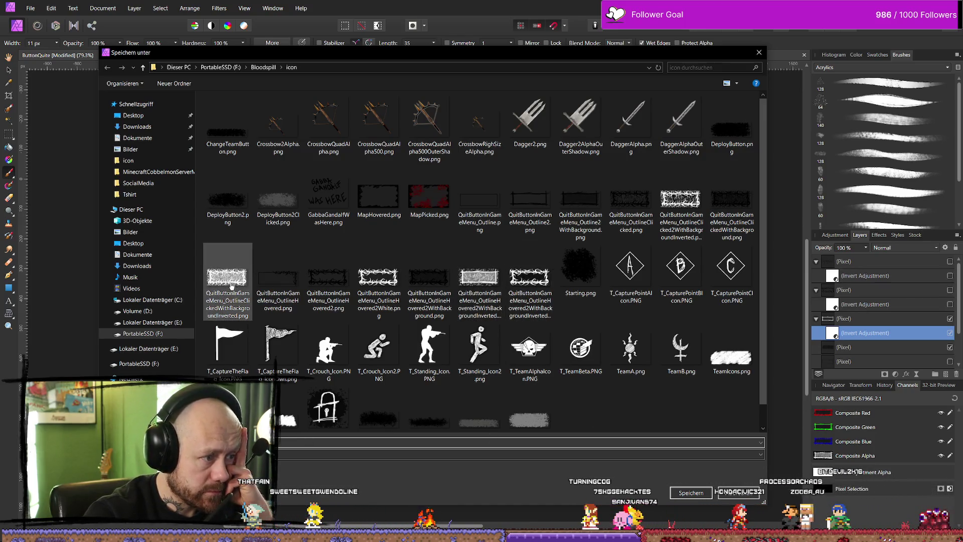
click(580, 203)
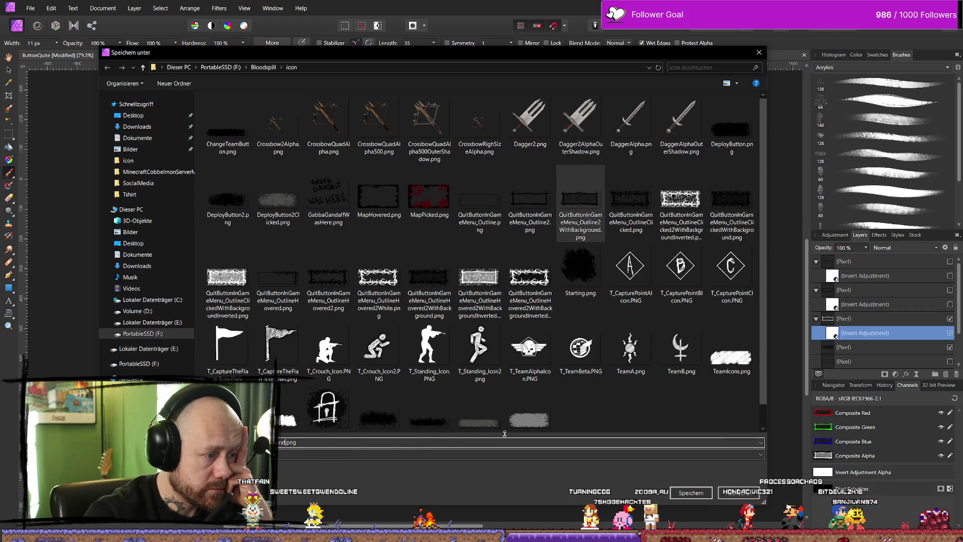
text(Inverte)
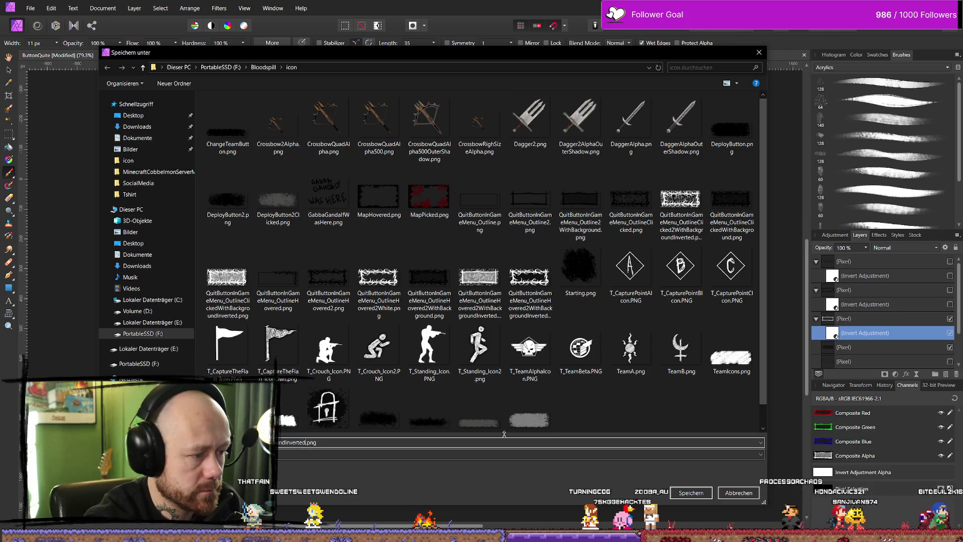
key(Return)
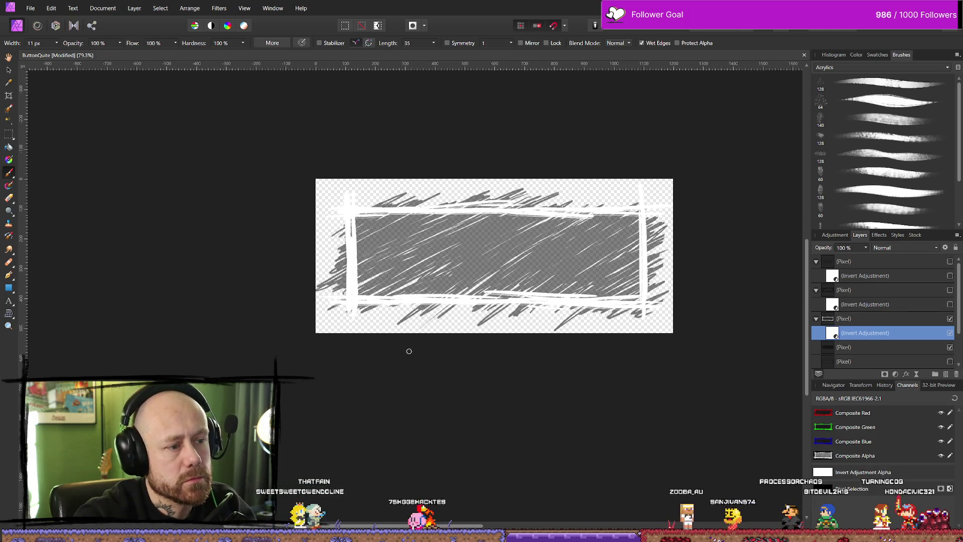
Step: Cancel the accidental LUT export and export another PNG of the white-bordered button to the icon folder
click(51, 8)
click(75, 235)
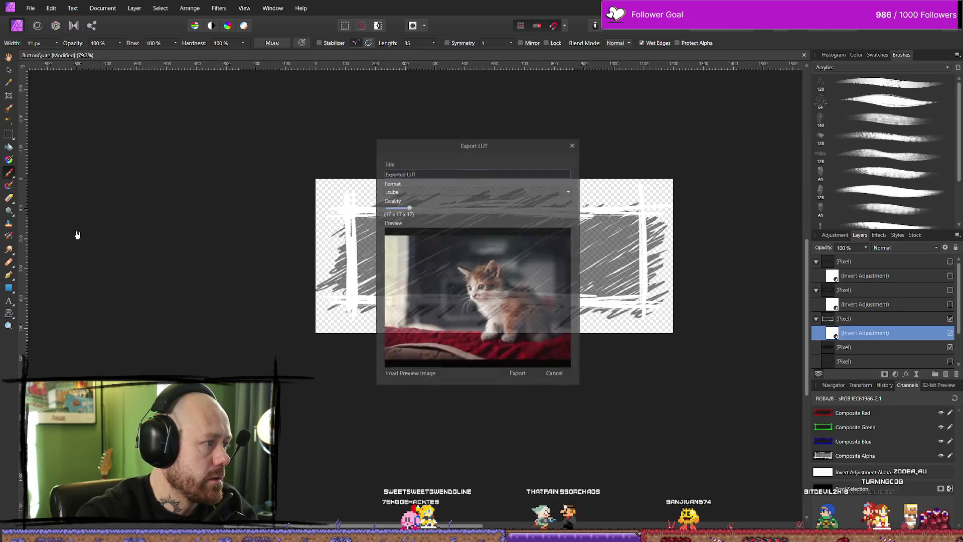
click(555, 377)
click(30, 8)
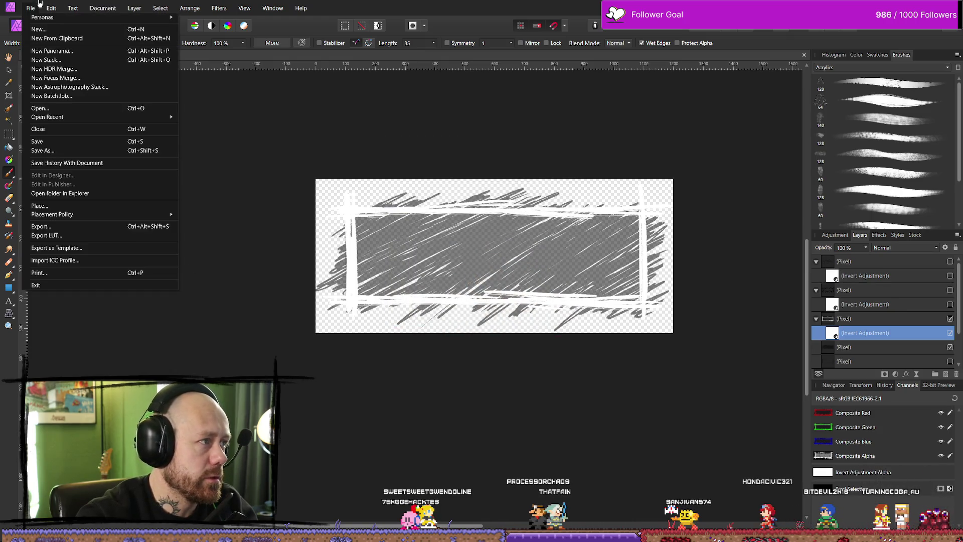
click(57, 226)
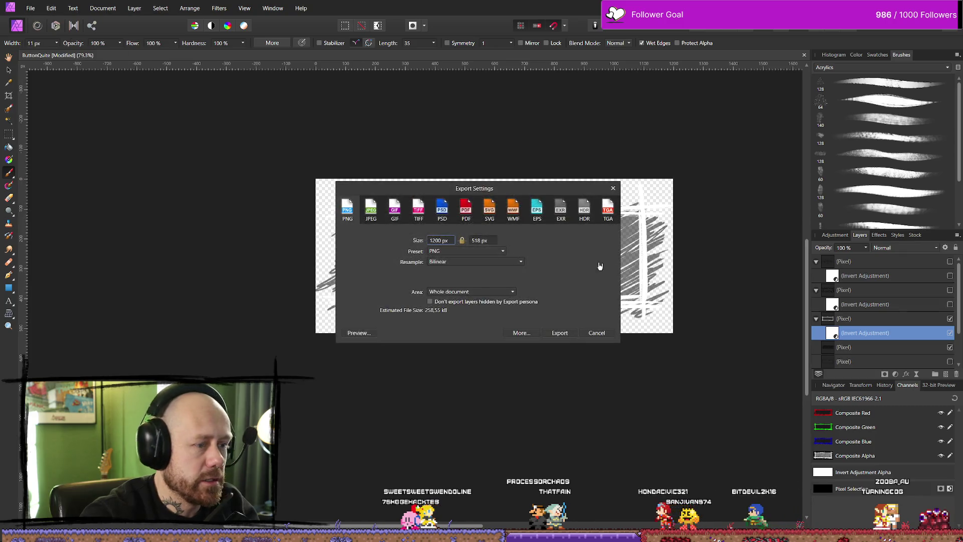
click(560, 333)
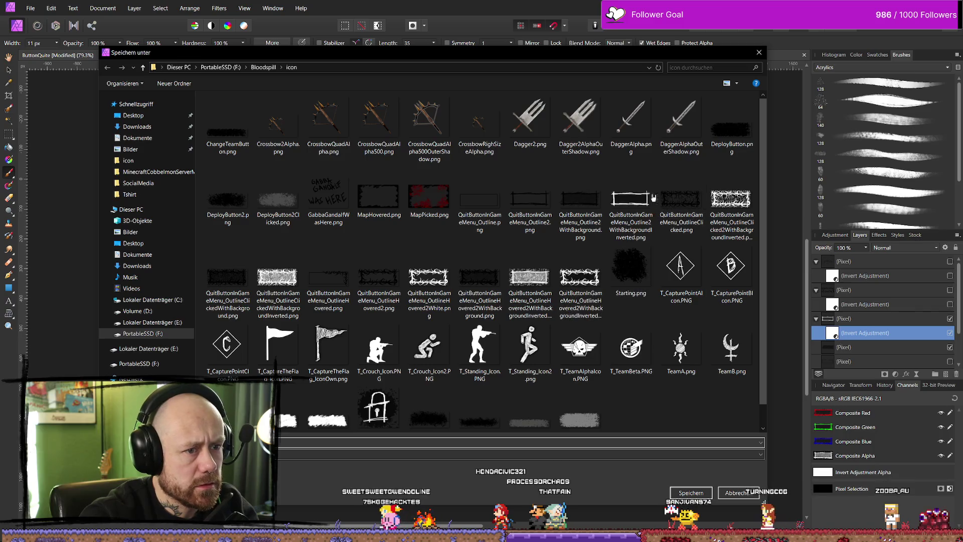
click(630, 201)
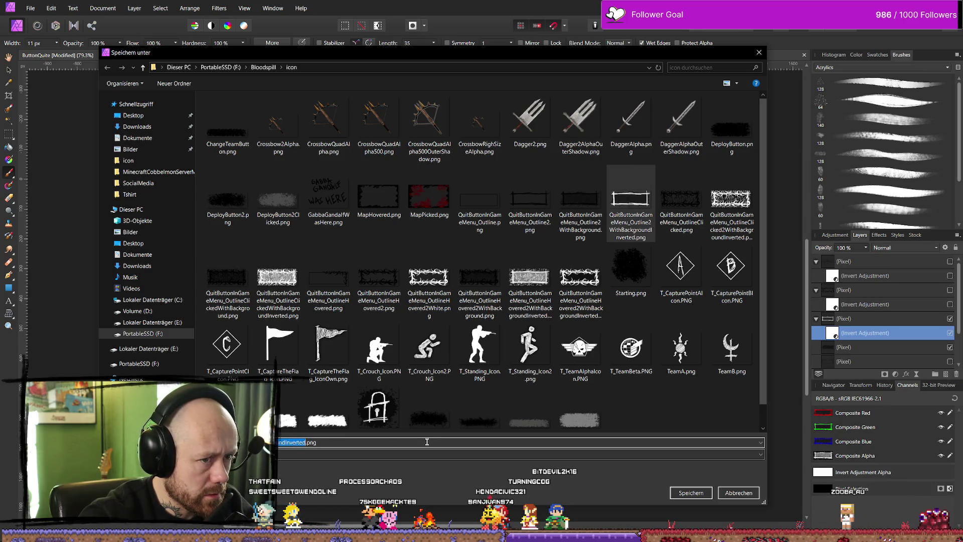
click(594, 368)
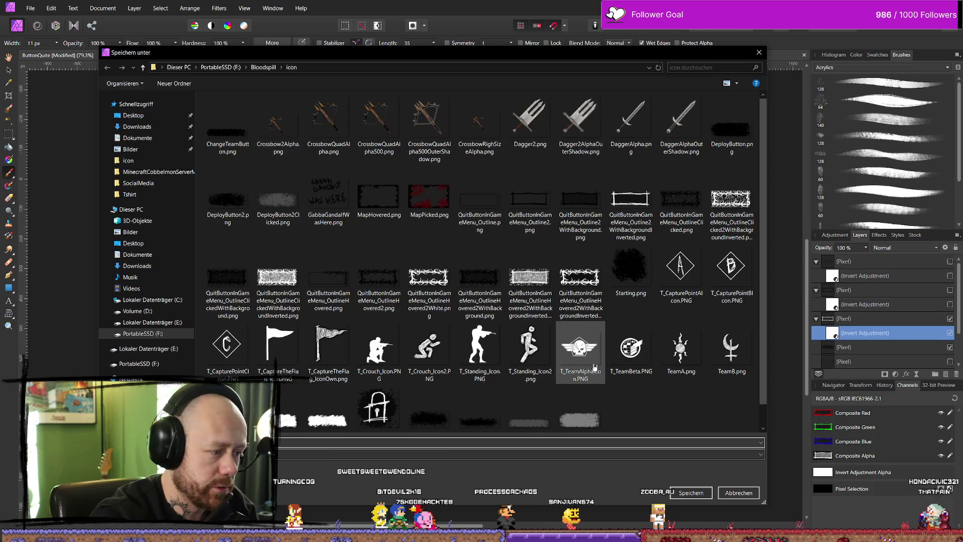
key(Escape)
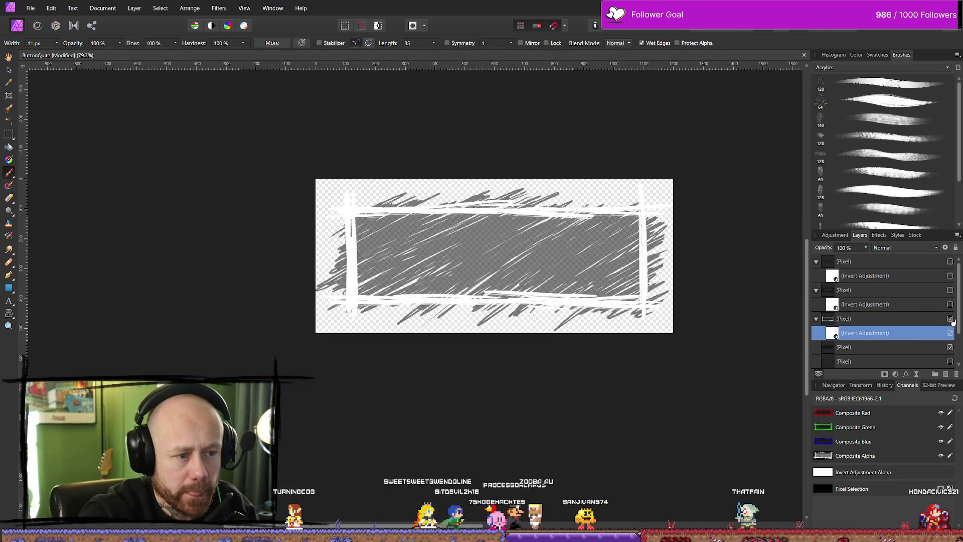
Step: Turn the frame strokes black, move the Invert Adjustment up, and re-enable the thorny stroke layer
click(950, 319)
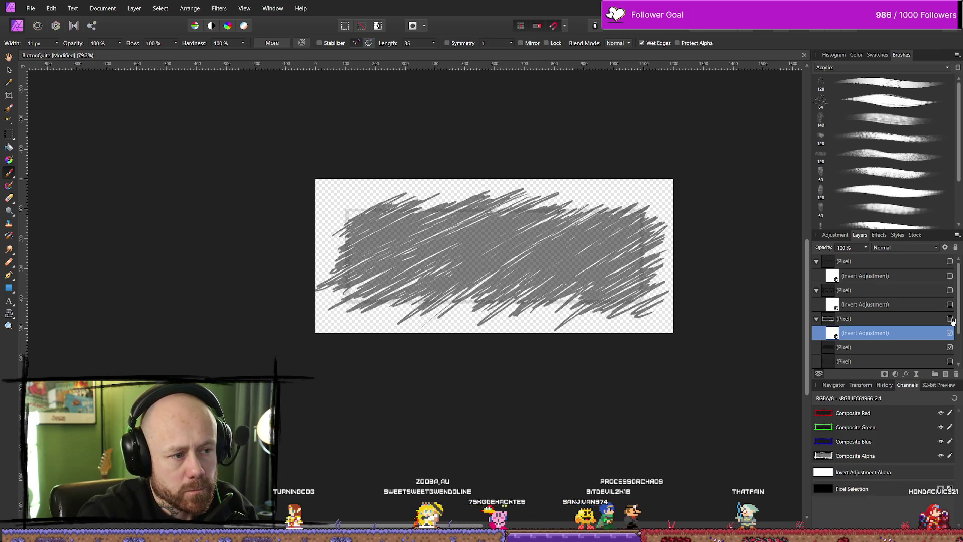
click(951, 319)
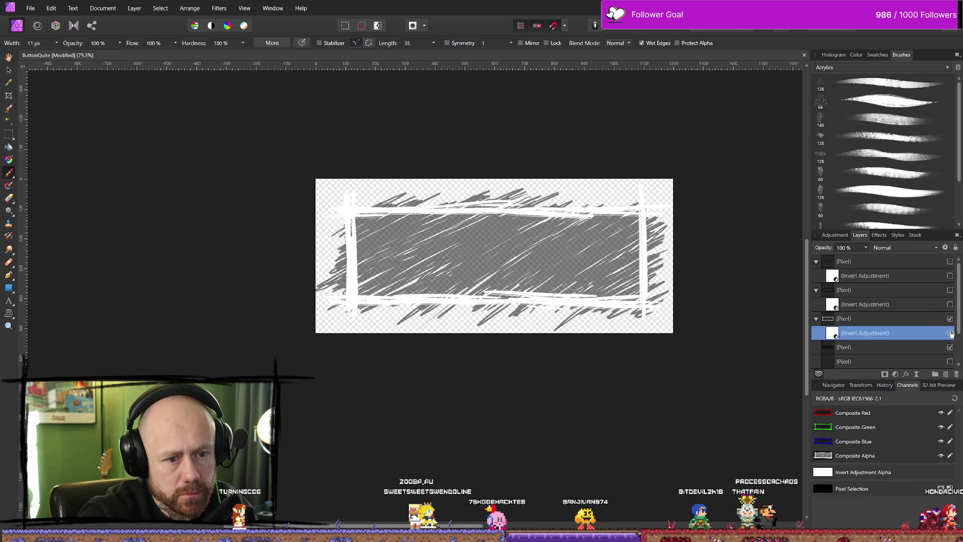
click(950, 333)
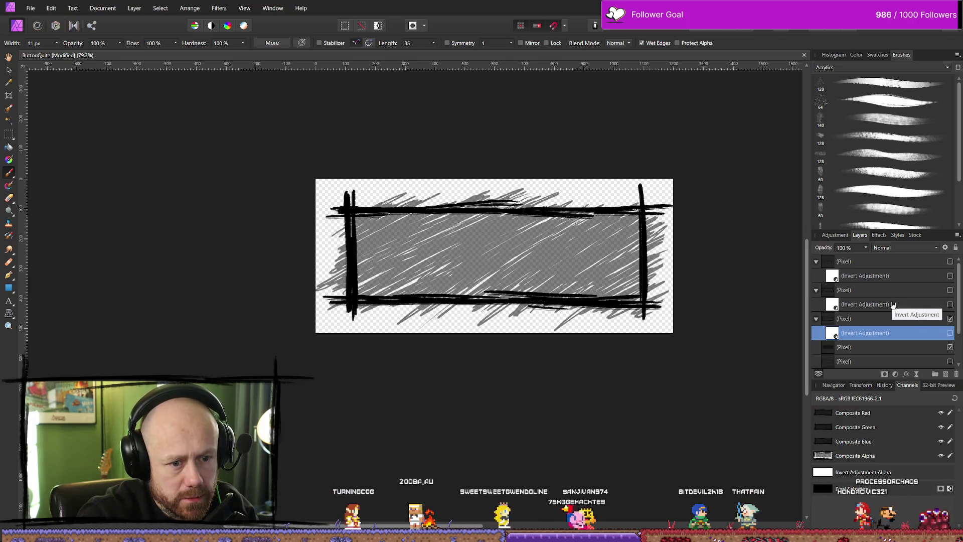
click(860, 304)
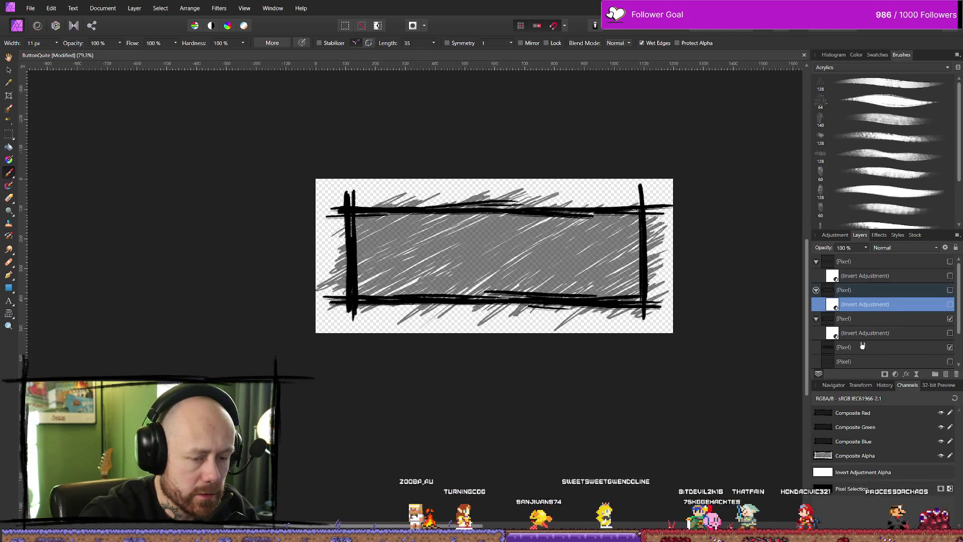
drag(862, 347, 870, 312)
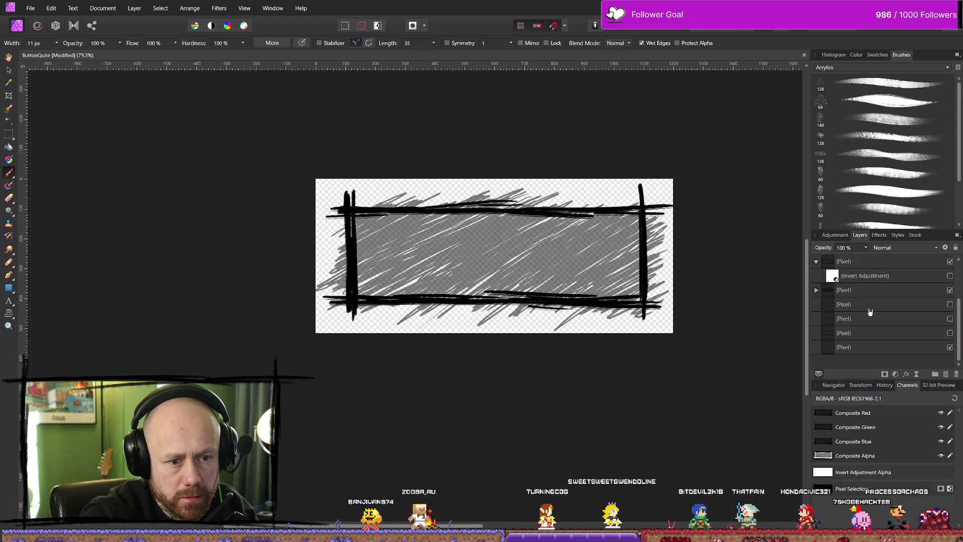
click(816, 291)
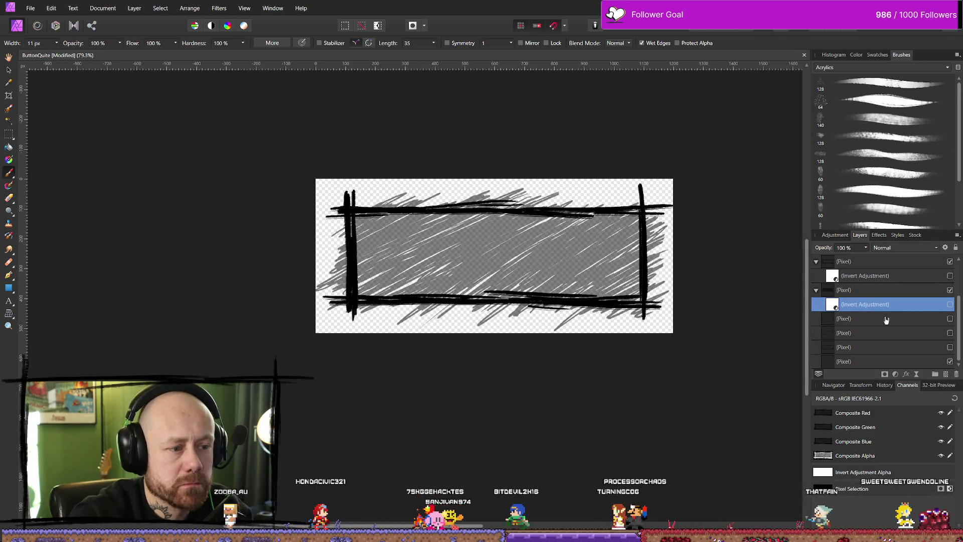
click(950, 304)
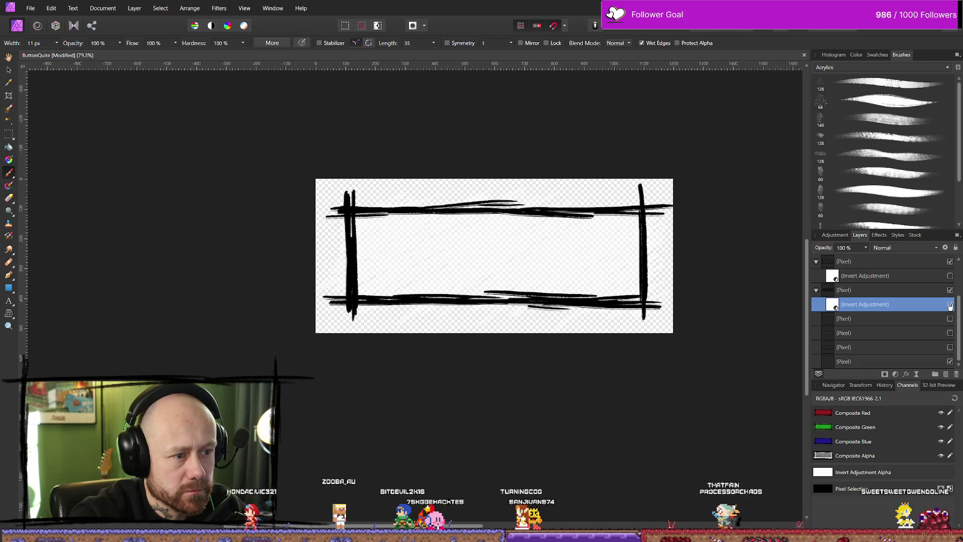
scroll(892, 306, up, 3)
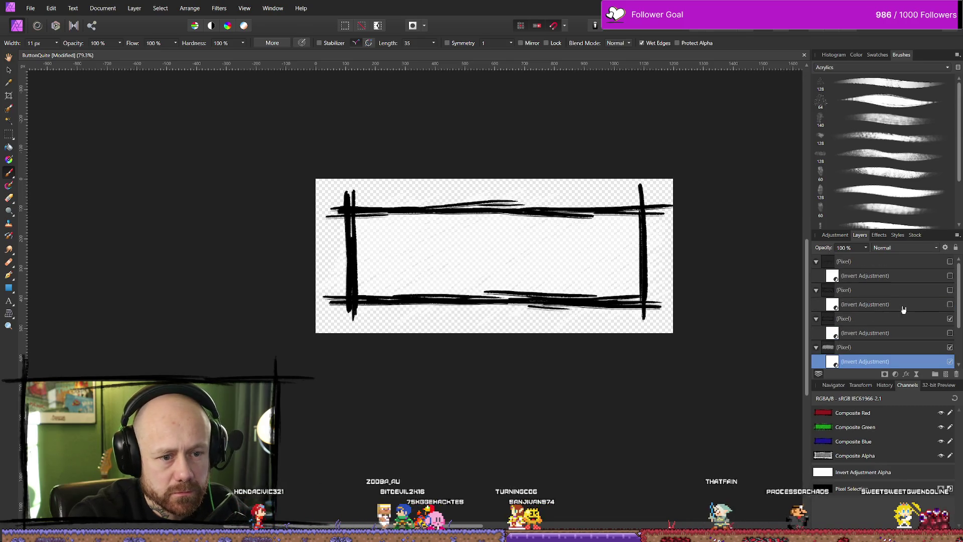
click(950, 290)
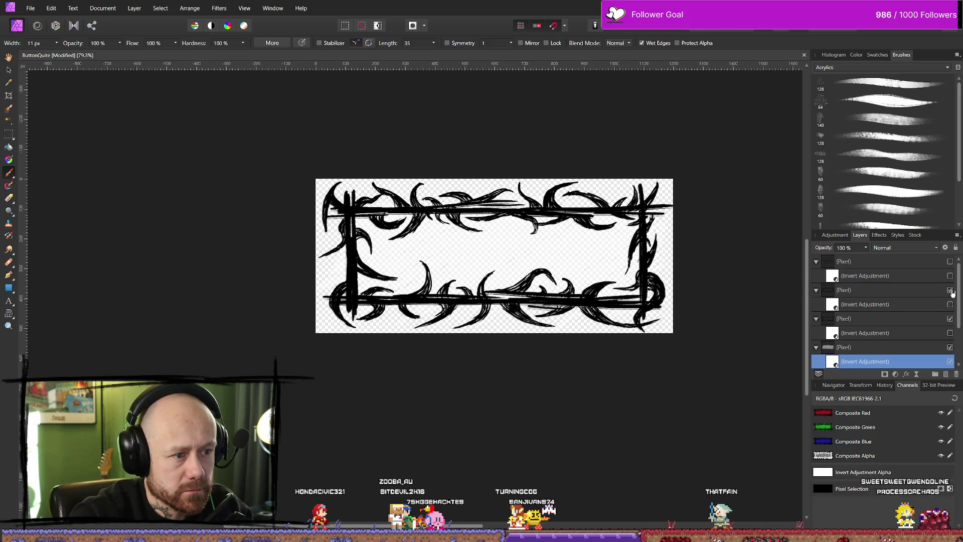
click(37, 14)
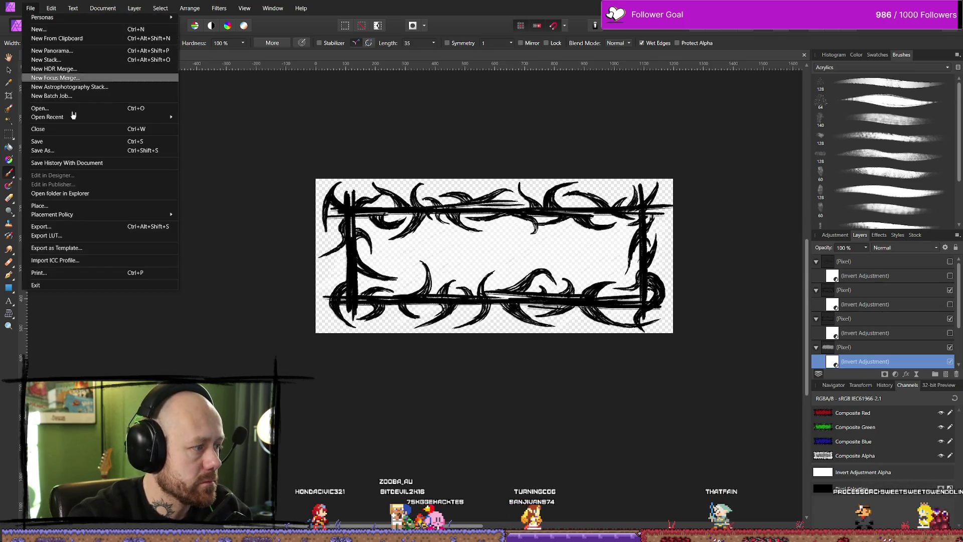
Step: Export the thorny black-frame button as QuitButtonInGameMenu_Version2Hoverd.png
click(59, 227)
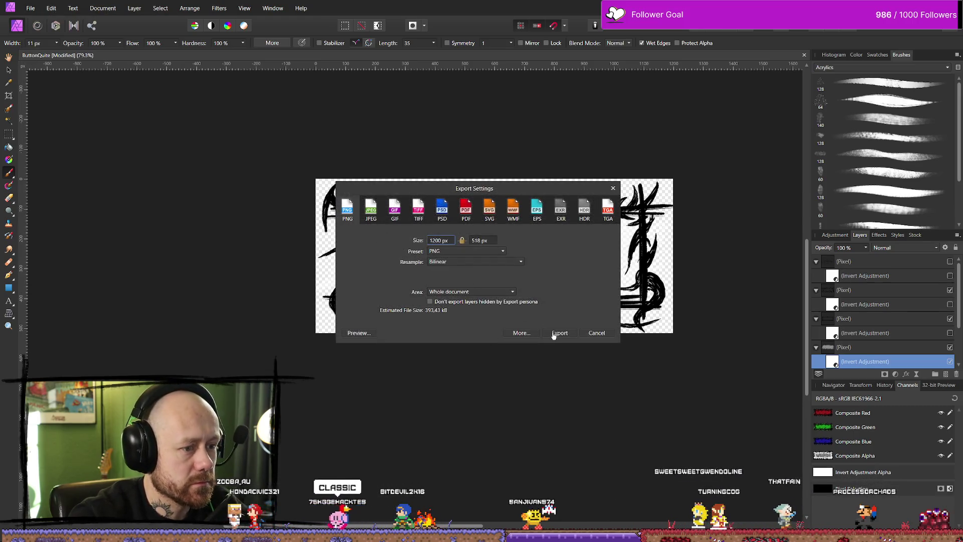
click(556, 333)
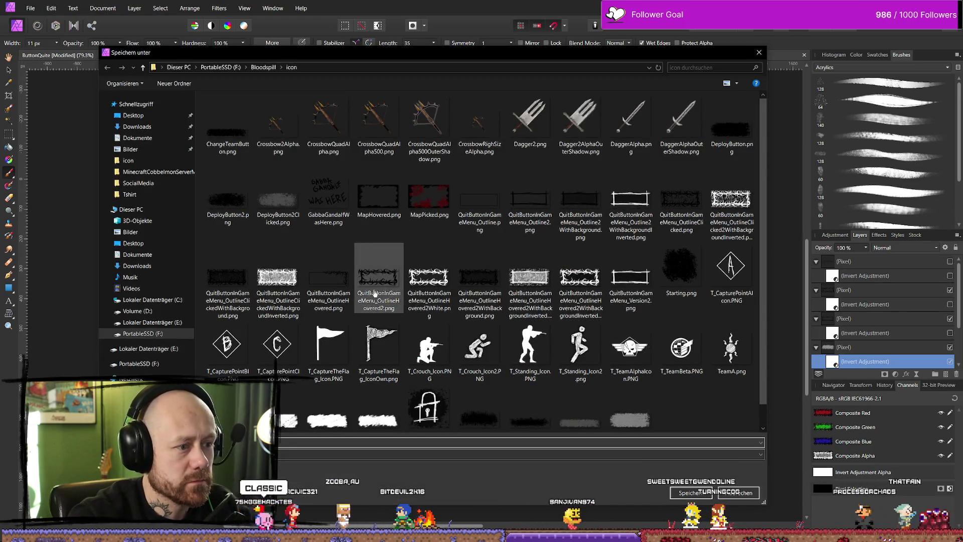
click(486, 285)
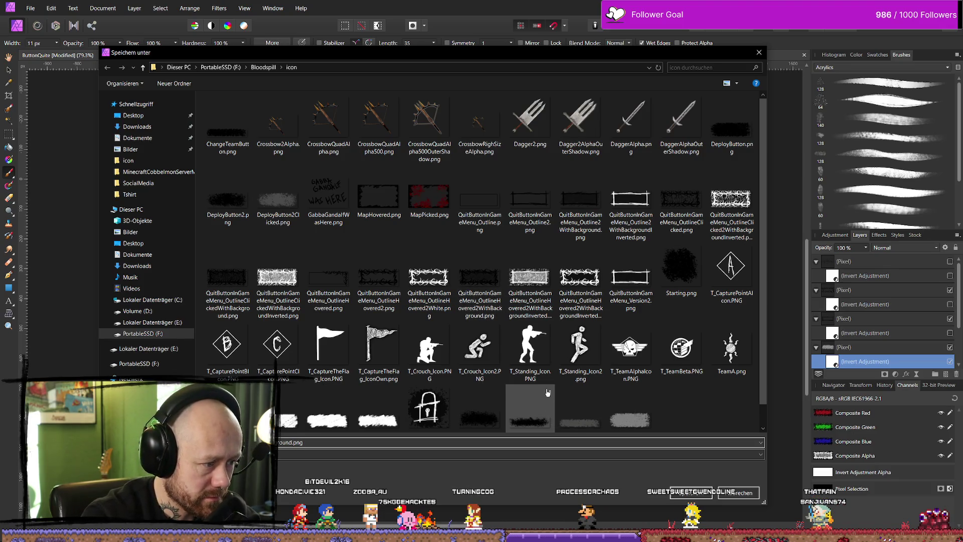
text(V2)
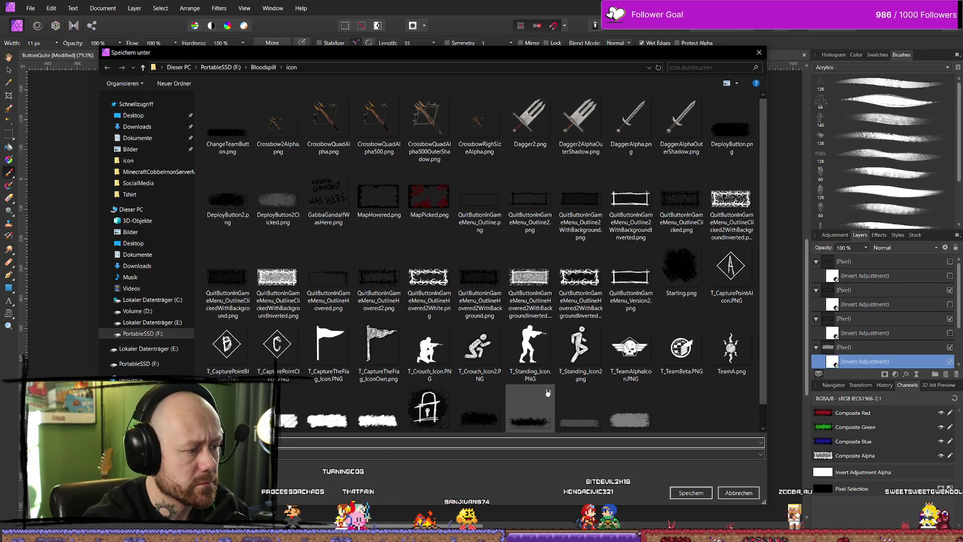
key(Escape)
Step: Show the dense branch strokes layer and export again onto QuitButtonInGameMenu_Version2Hoverd.png
click(950, 261)
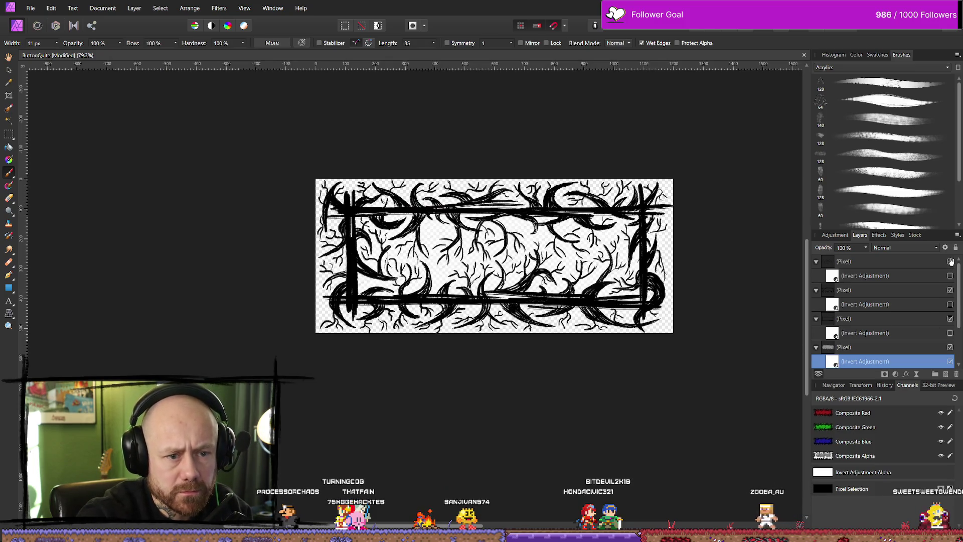
click(31, 7)
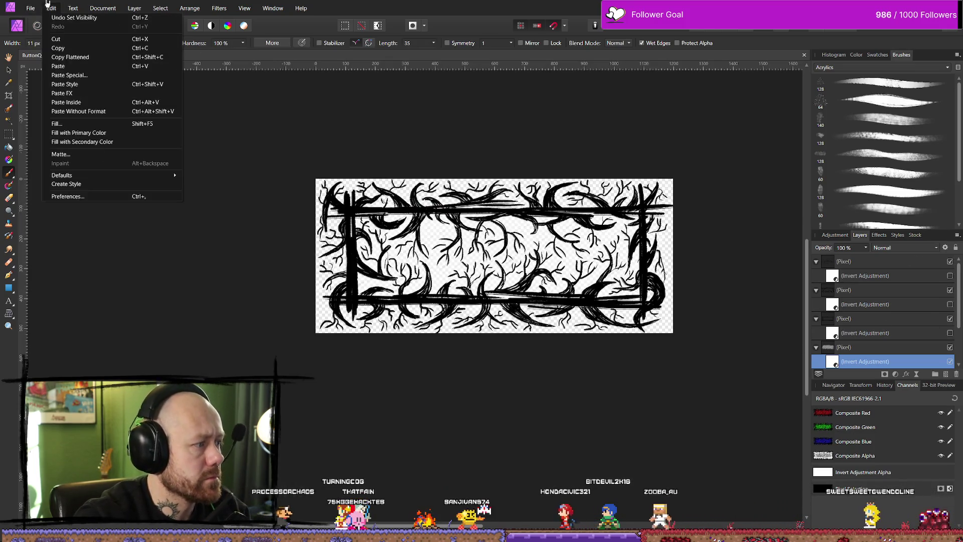
click(60, 228)
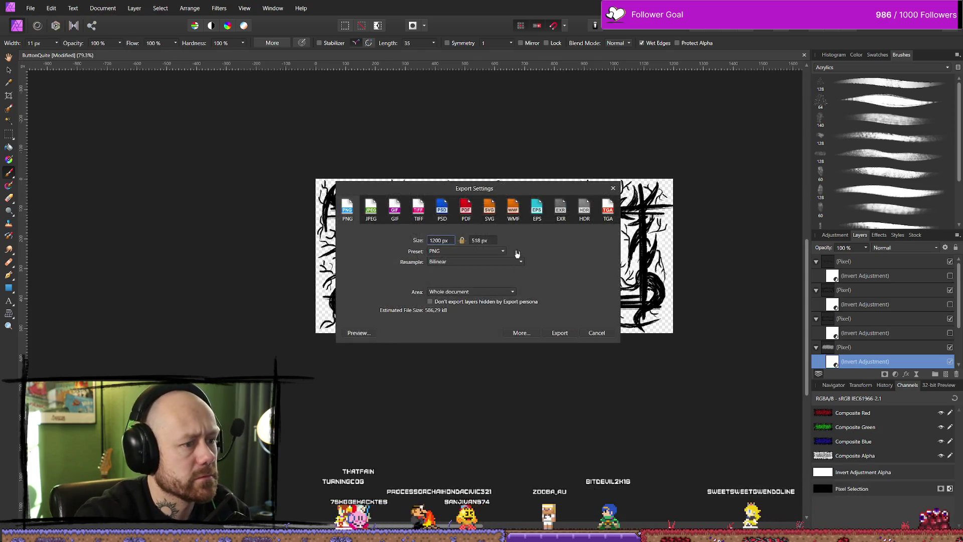
click(565, 333)
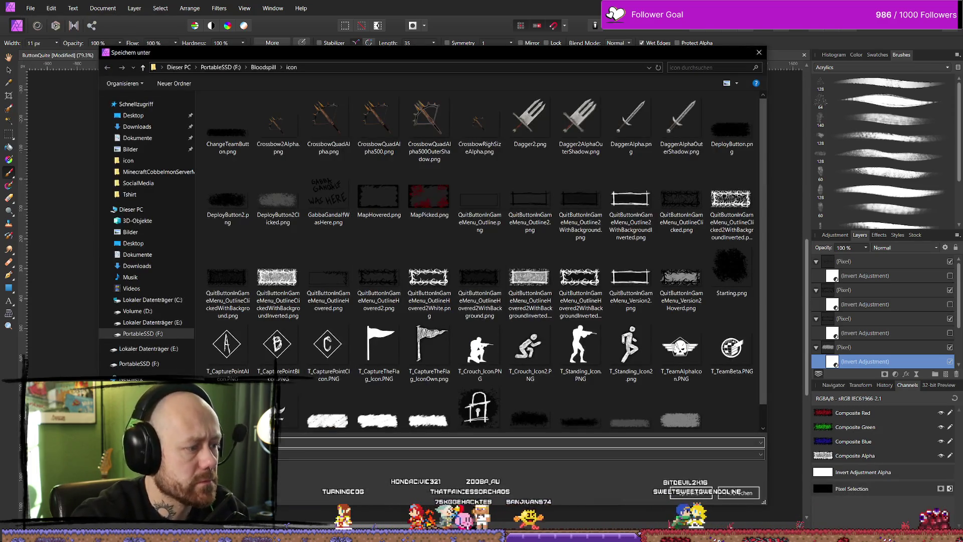
click(686, 284)
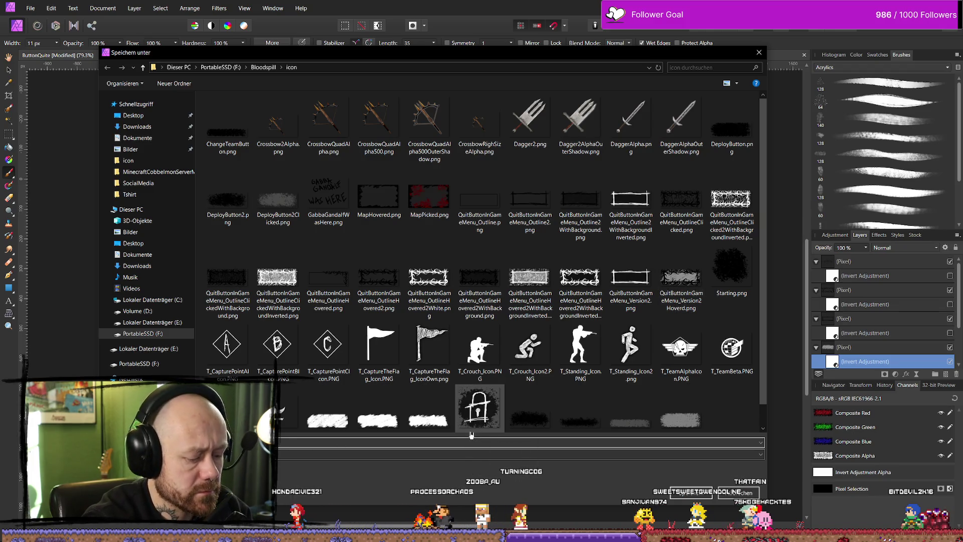
key(Escape)
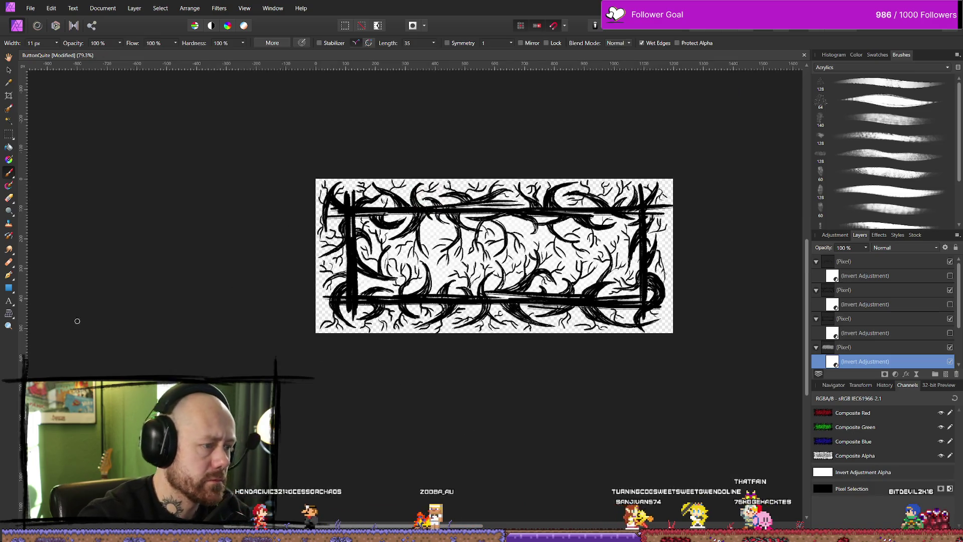
Step: Select the normal, Hoverd and Clicked QuitButtonInGameMenu_Version2 PNGs and import them into MyStuff/UI
key(alt+Tab)
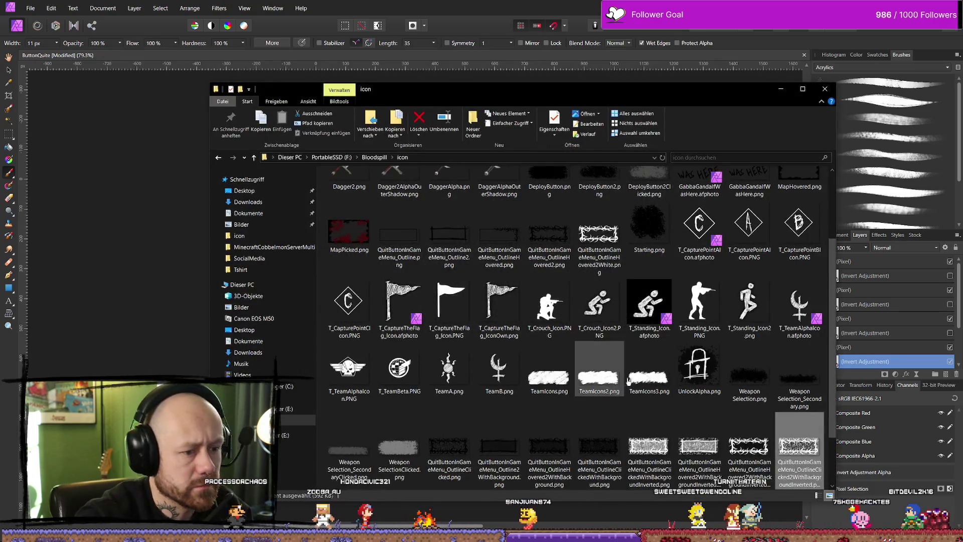
click(694, 381)
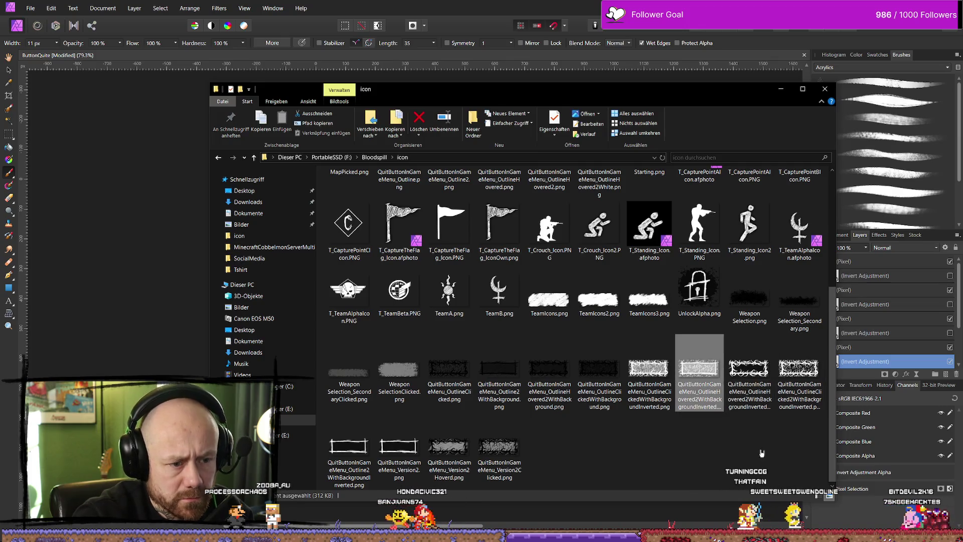
click(398, 448)
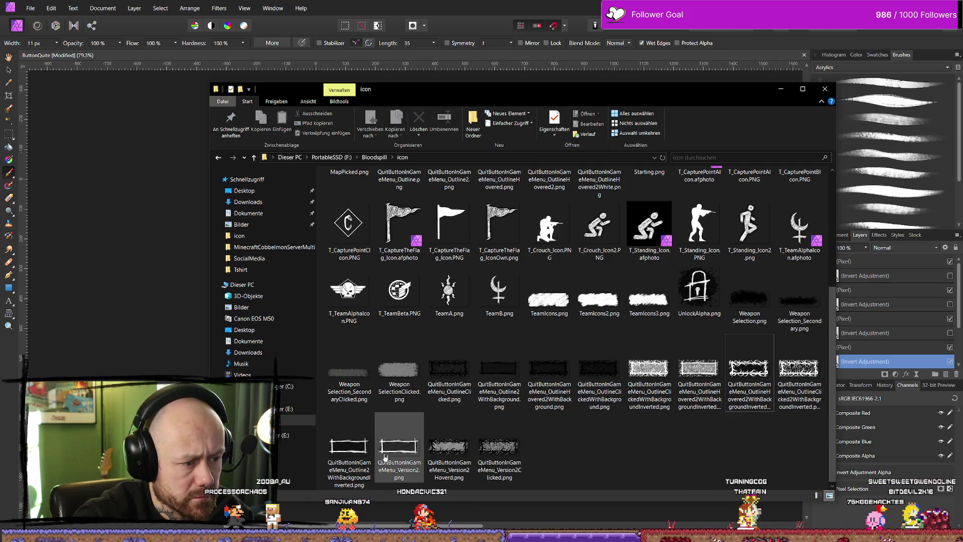
shift+click(499, 446)
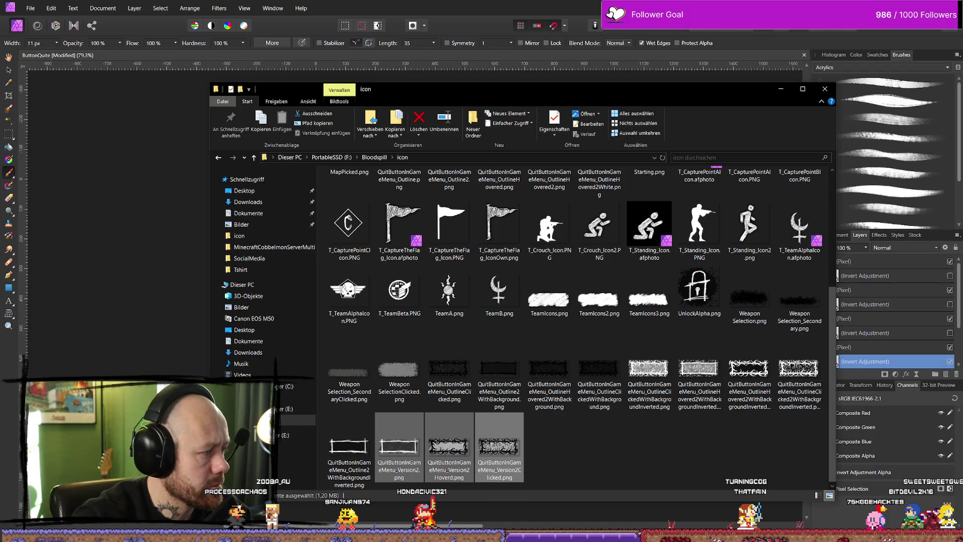
key(alt+Tab)
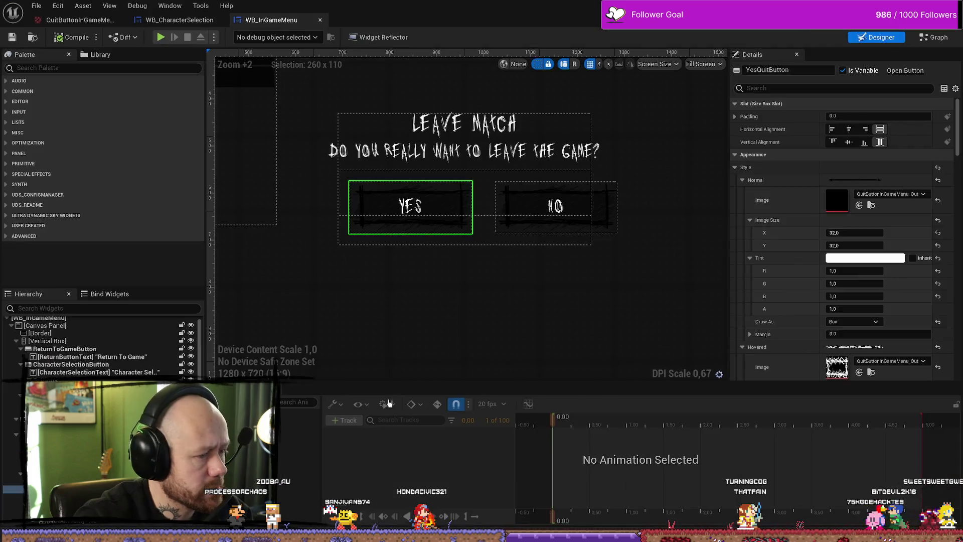
key(ctrl+space)
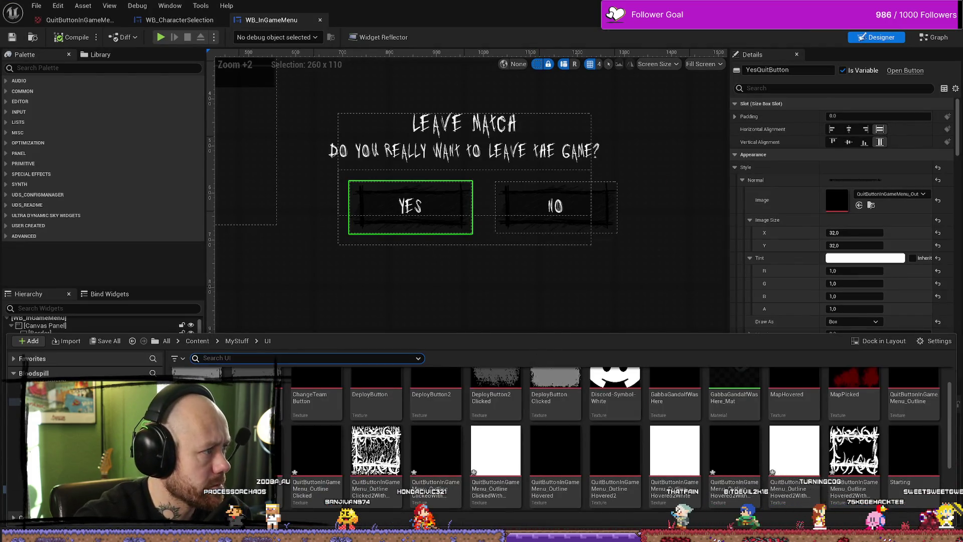
key(alt+Tab)
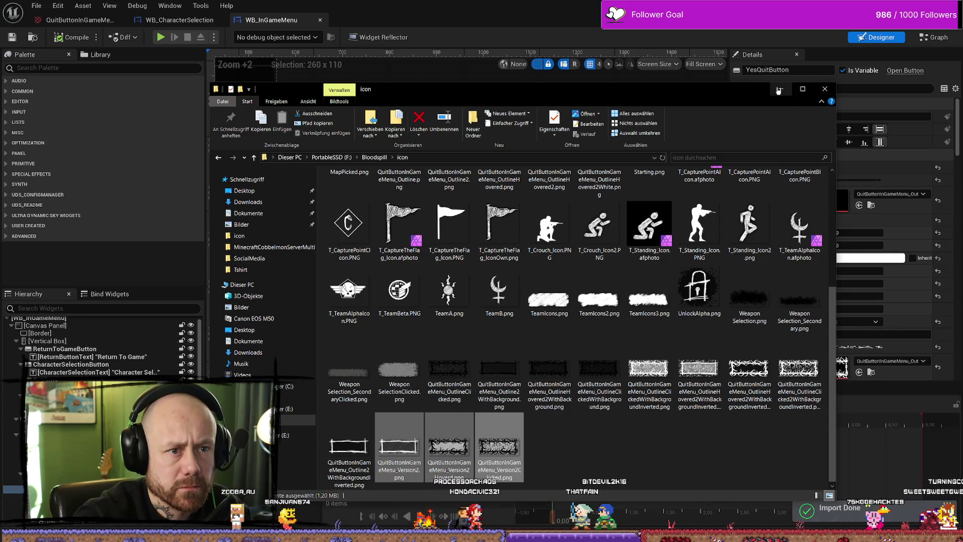
click(877, 199)
key(ctrl+space)
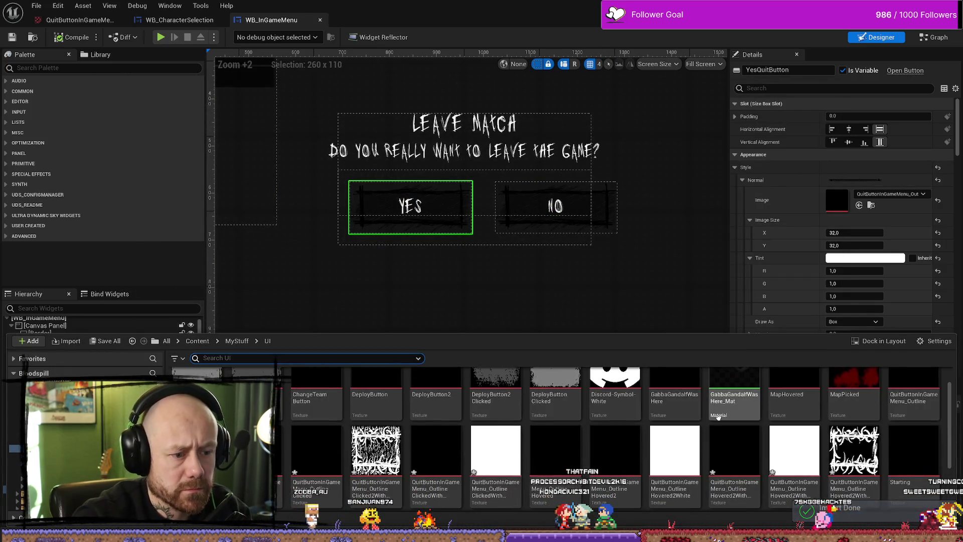
scroll(742, 432, down, 2)
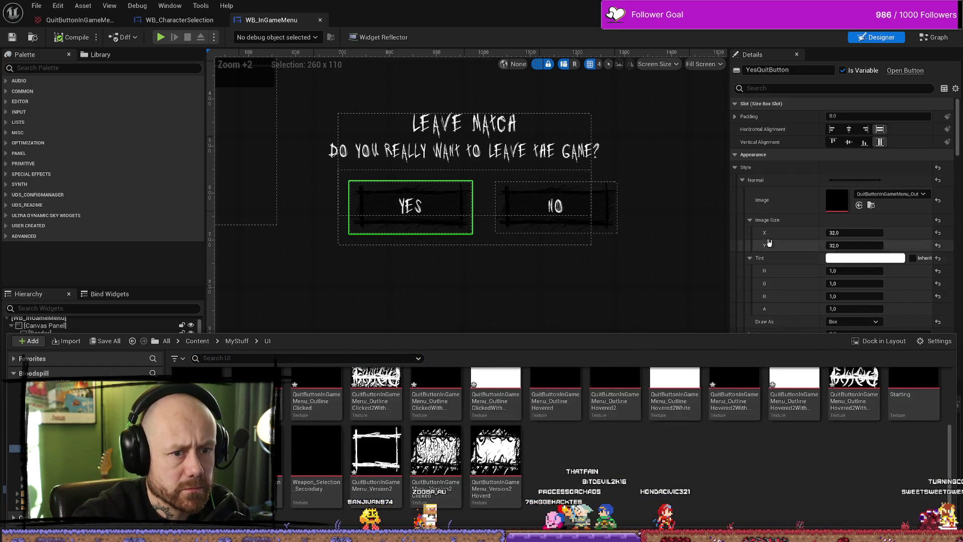
Step: Put Version2, Version2Hoverd and Version2Clicked into the YES button's Normal, Hovered and Pressed images, then compile
drag(376, 460, 848, 199)
scroll(787, 259, down, 3)
scroll(787, 259, down, 1)
mouse_move(435, 451)
mouse_down()
mouse_move(626, 401)
mouse_move(839, 246)
mouse_up()
scroll(849, 269, down, 5)
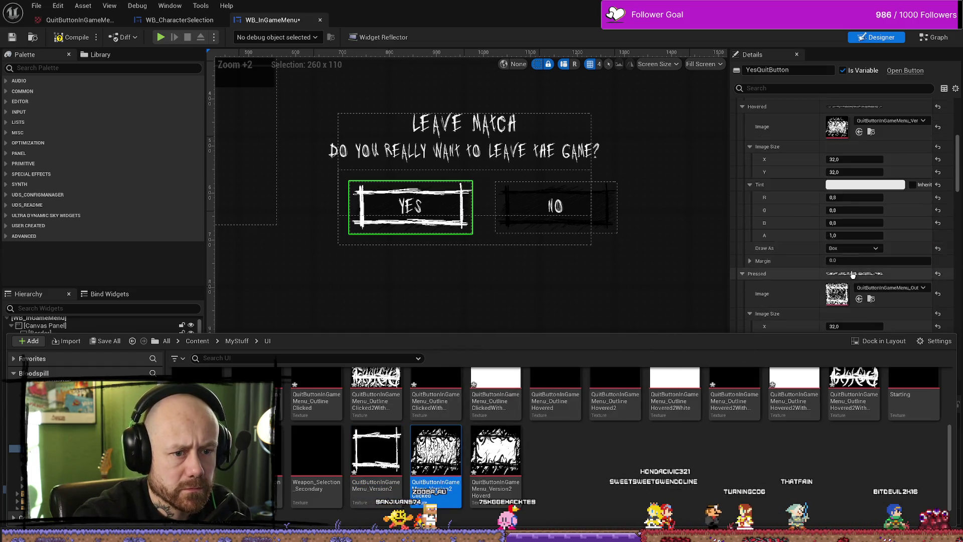
drag(496, 451, 855, 207)
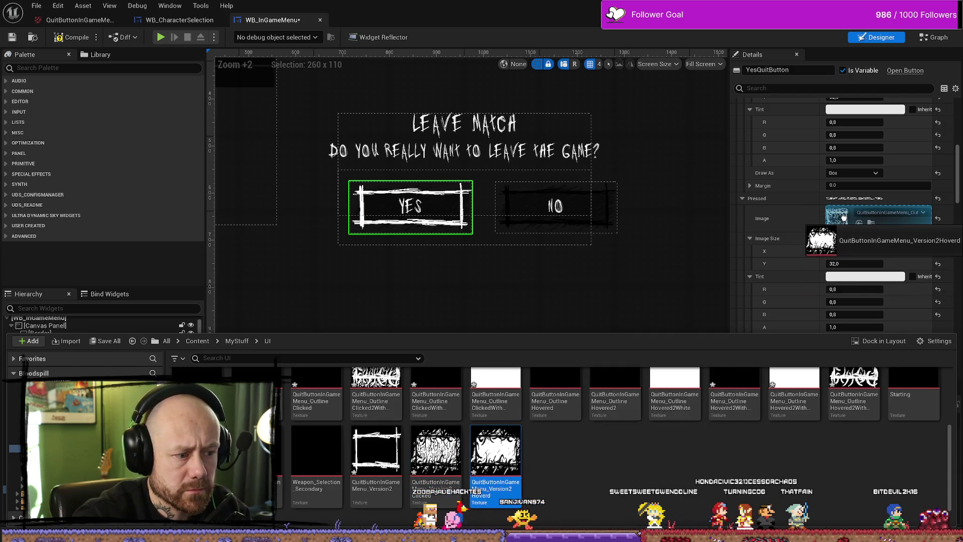
scroll(852, 226, up, 3)
mouse_move(435, 451)
mouse_down()
mouse_move(765, 320)
mouse_move(852, 321)
mouse_up()
drag(495, 452, 887, 170)
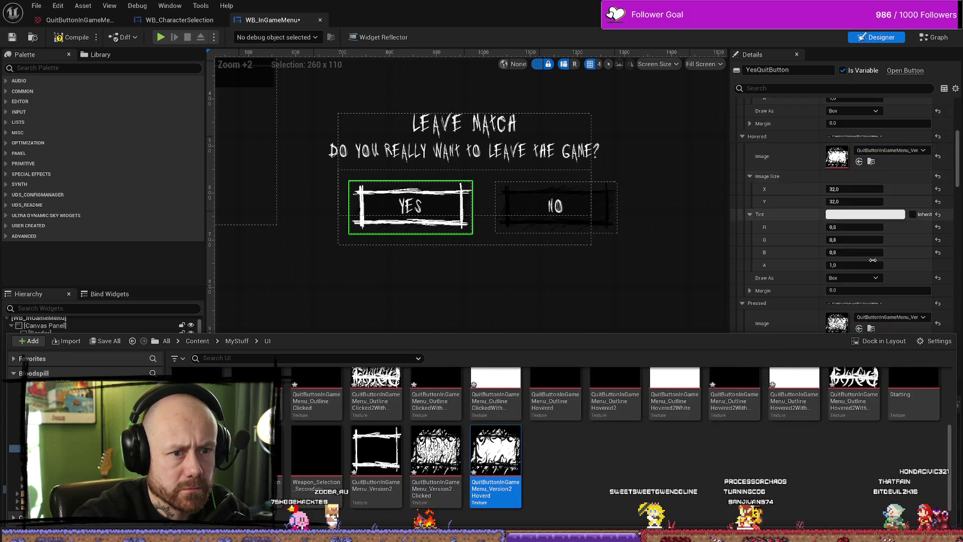
scroll(852, 251, down, 1)
scroll(794, 261, up, 1)
click(72, 37)
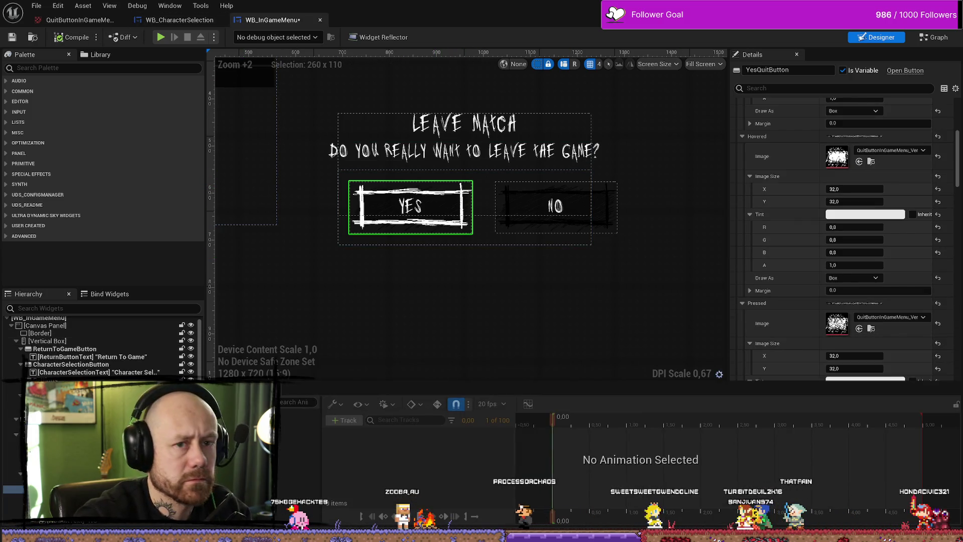
Step: Play-test the Leave Match dialog, checking the YES button's hover and pressed outlines, then stop
key(alt+Tab)
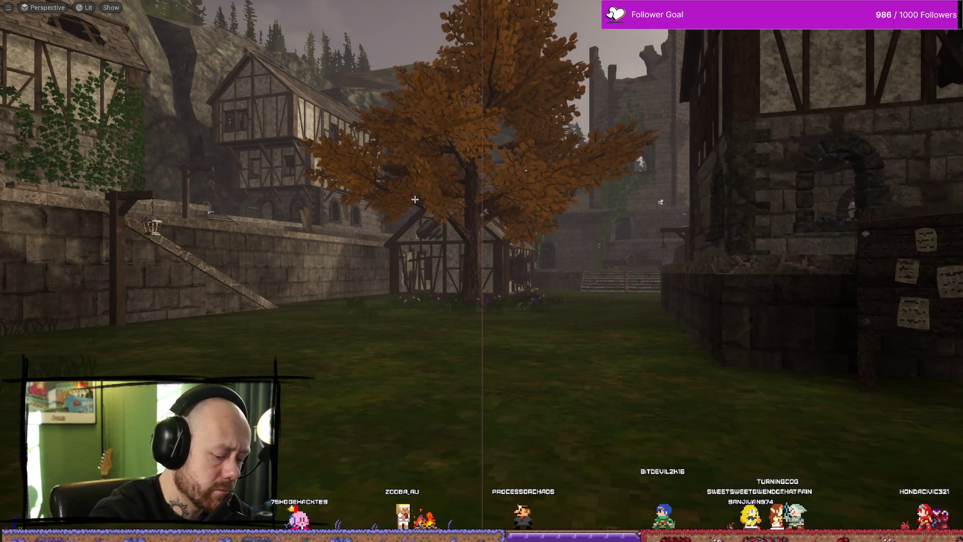
key(Escape)
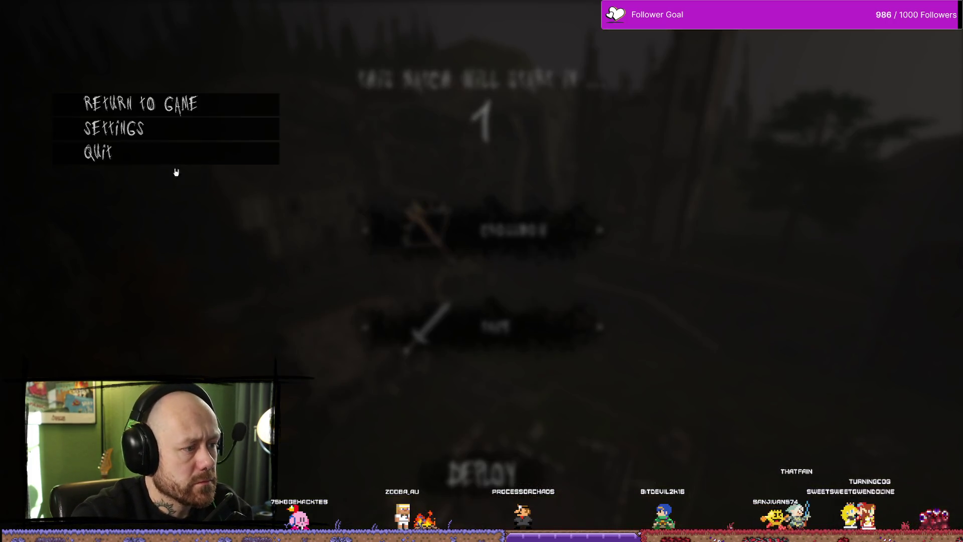
click(146, 154)
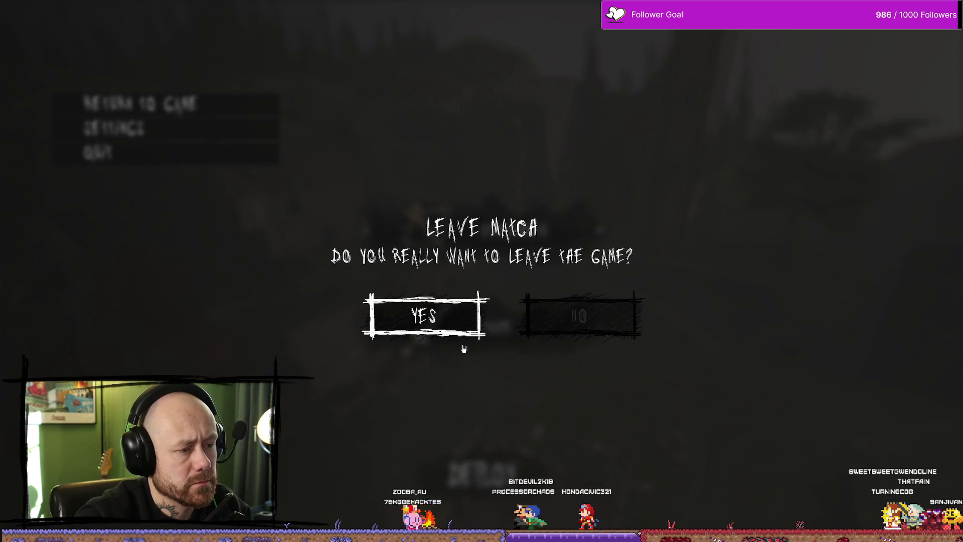
click(463, 325)
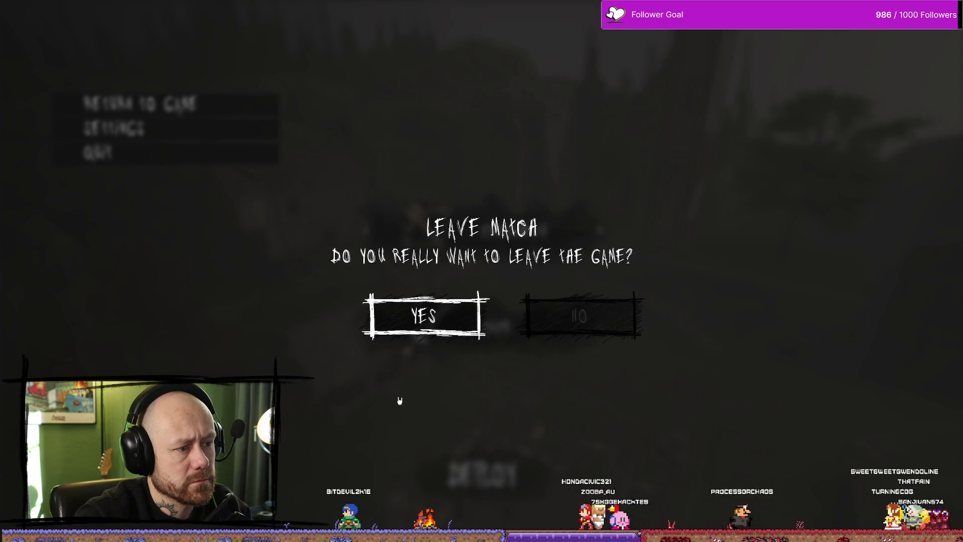
click(395, 320)
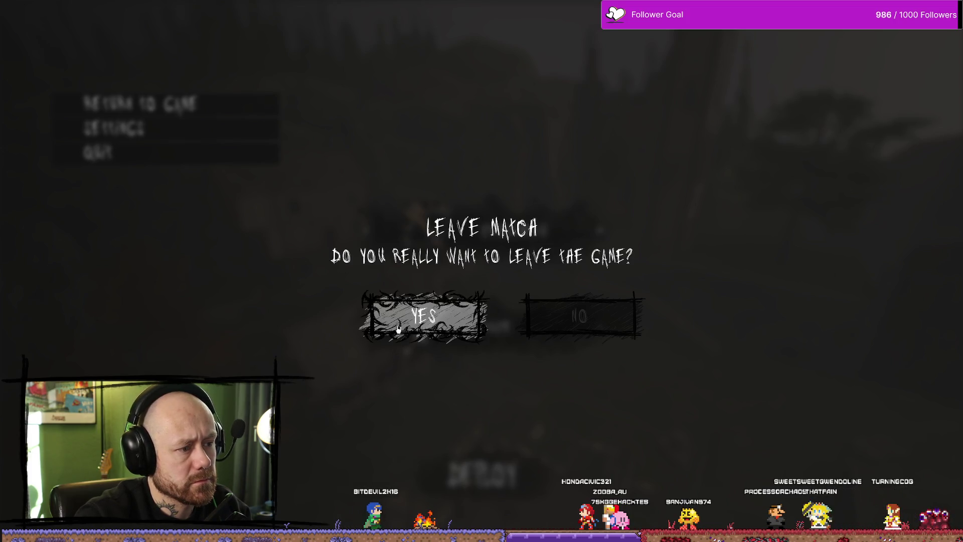
click(398, 327)
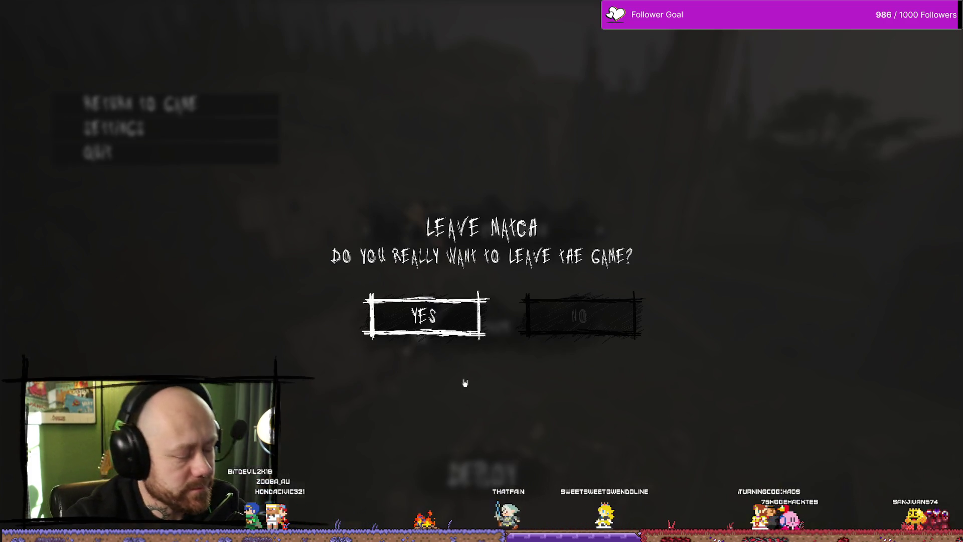
key(Escape)
key(ctrl+space)
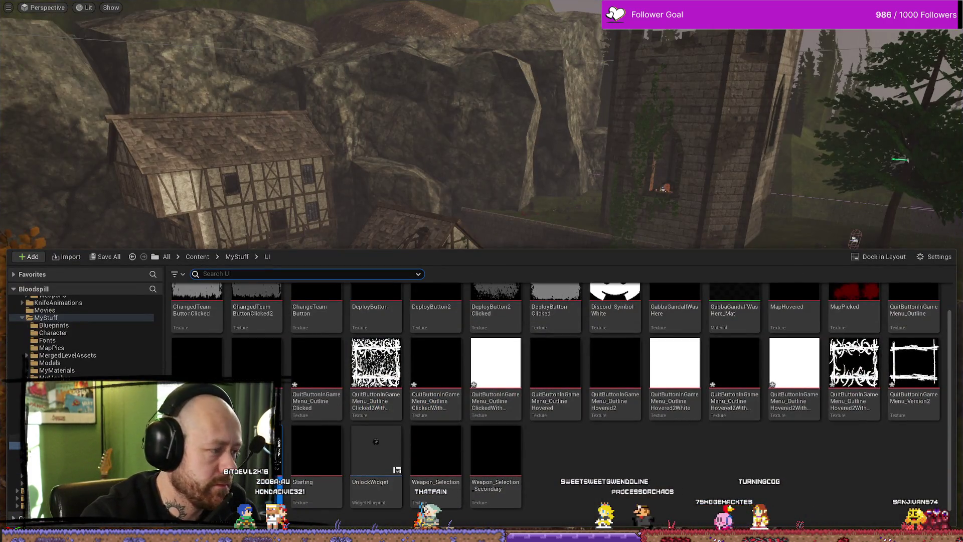
Step: Set the YES button's Normal tint brightness to 0,7 grey in WB_InGameMenu
key(alt+Tab)
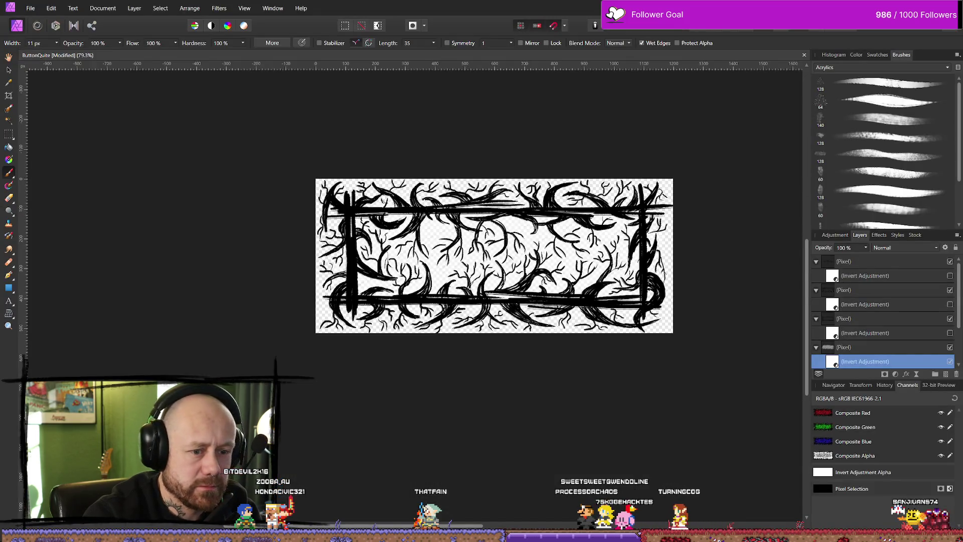
key(alt+Tab)
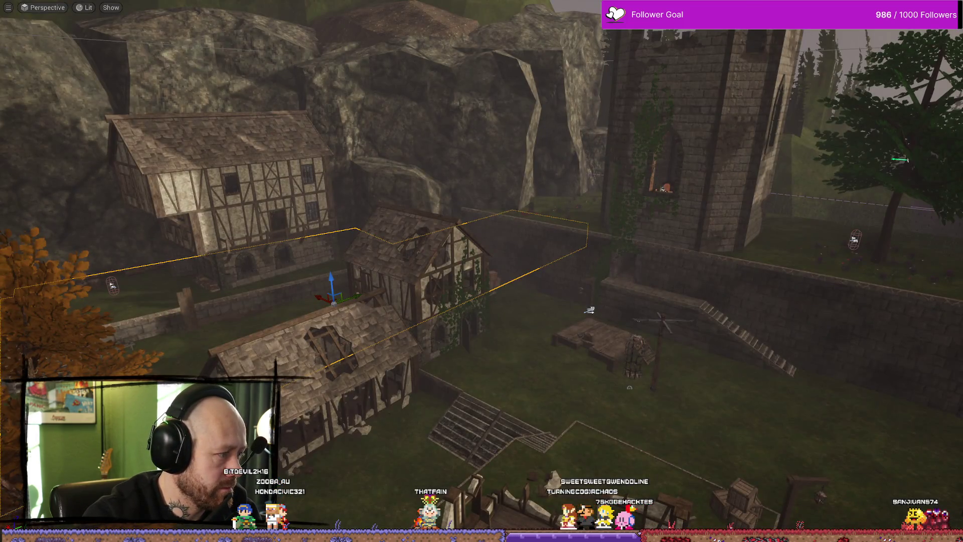
key(alt+Tab)
scroll(871, 197, up, 5)
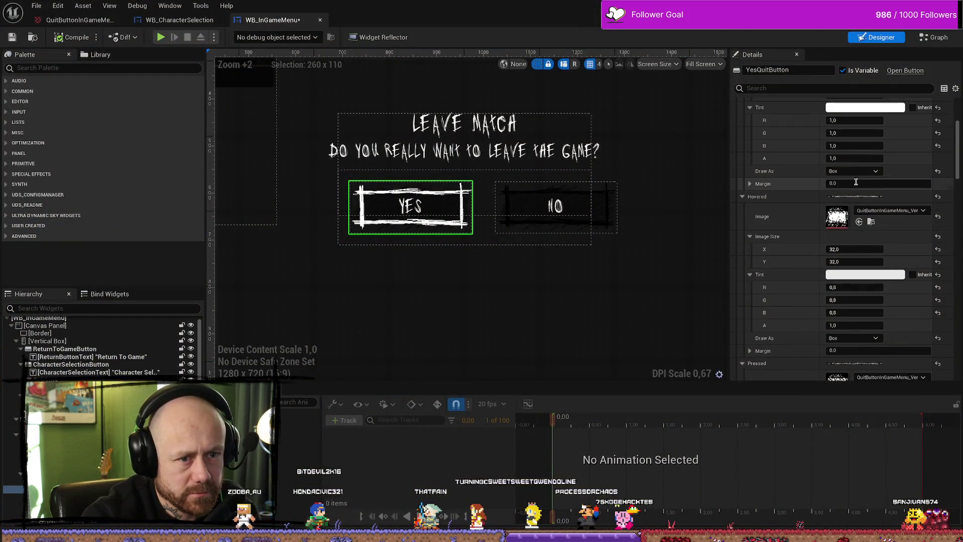
scroll(872, 197, up, 3)
click(865, 243)
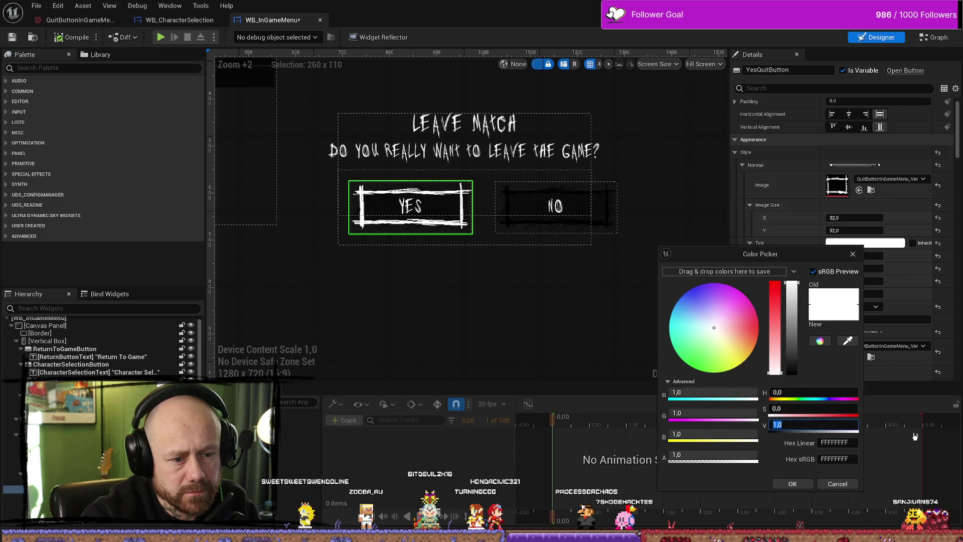
text(0,7)
key(Return)
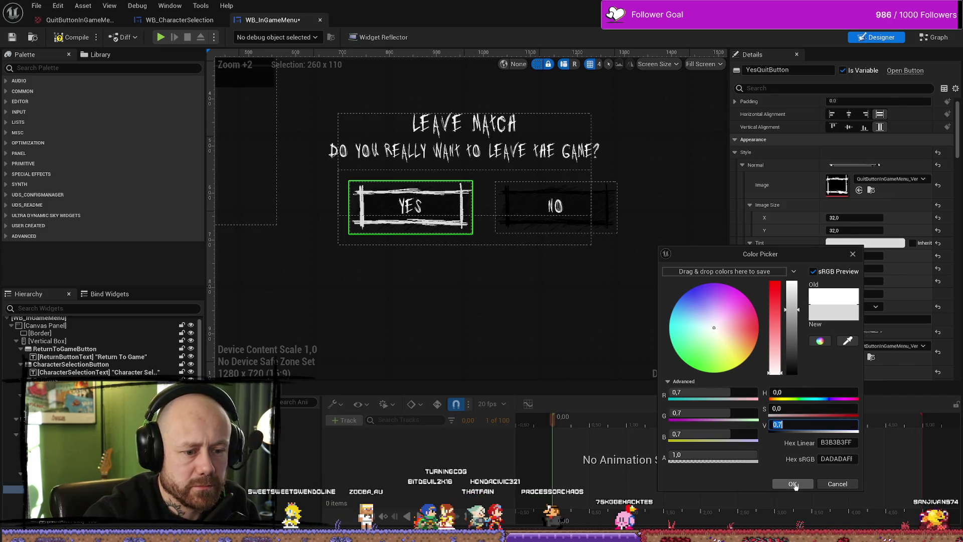
click(793, 484)
Step: Set the YES button's Hovered and Pressed tints to full white
scroll(860, 278, down, 5)
click(860, 276)
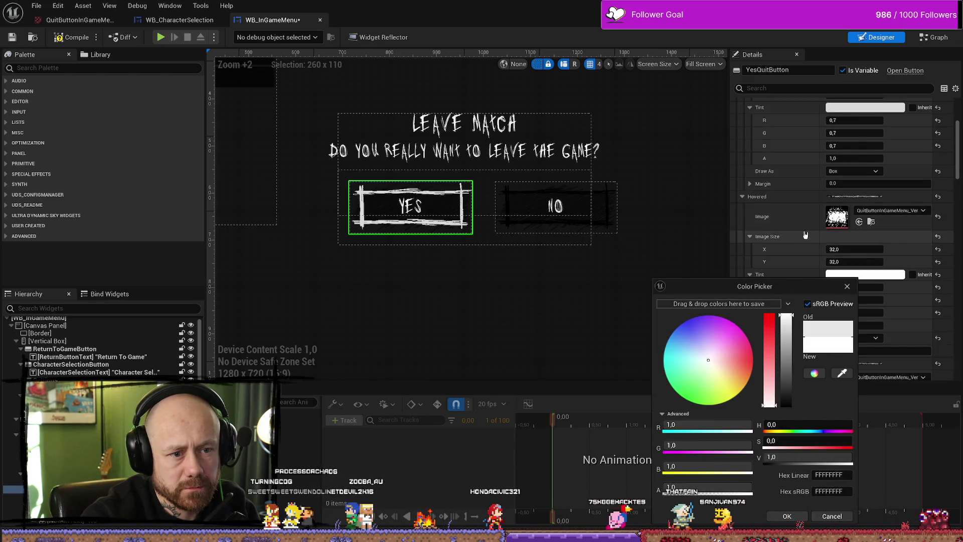
click(787, 515)
scroll(886, 258, down, 1)
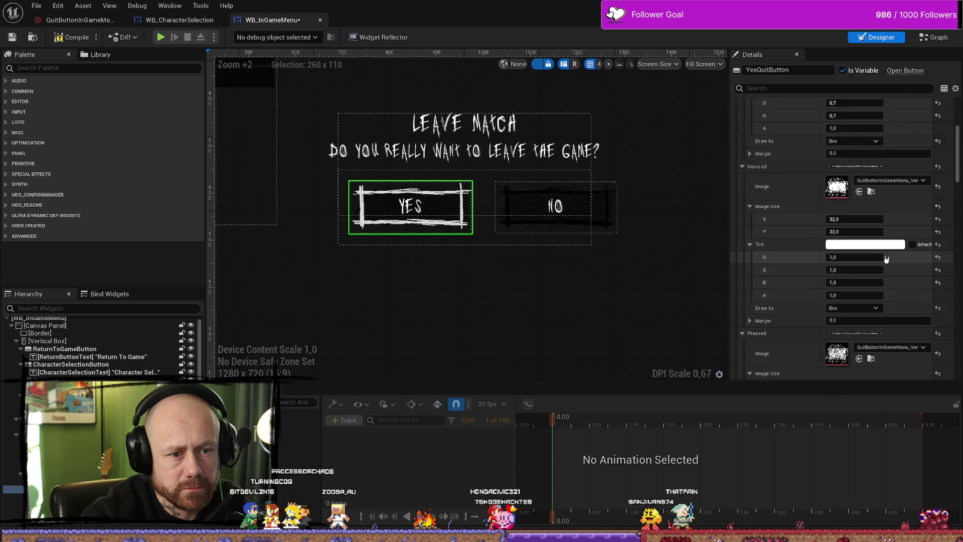
scroll(886, 258, down, 4)
click(868, 306)
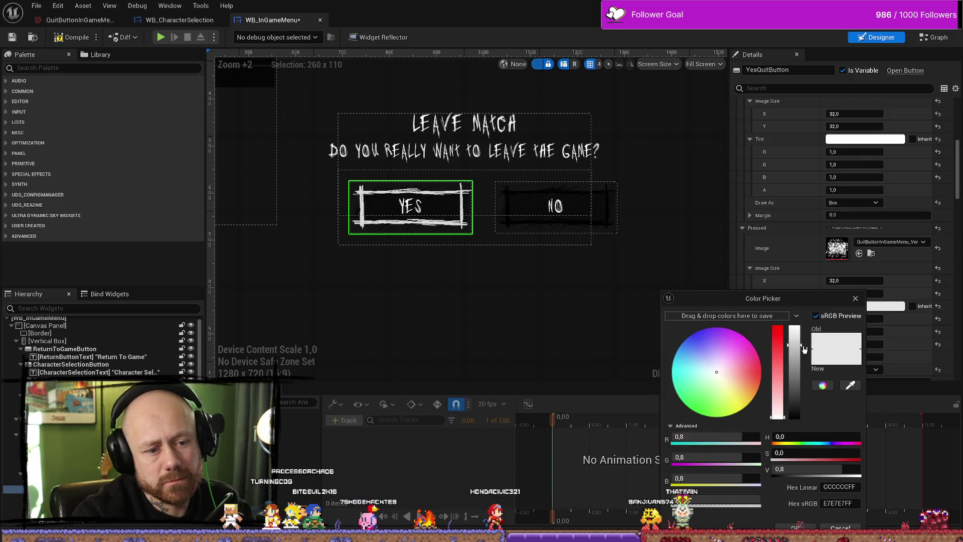
drag(803, 346, 798, 297)
click(795, 526)
scroll(855, 326, down, 9)
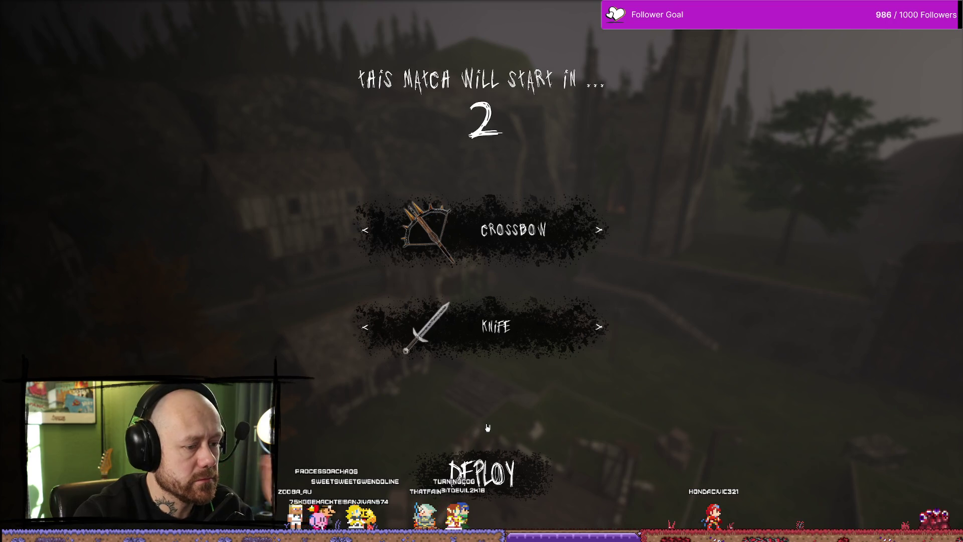
Step: Test the retinted YES button in Leave Match, exit to the main menu, and stop play
key(Escape)
click(226, 153)
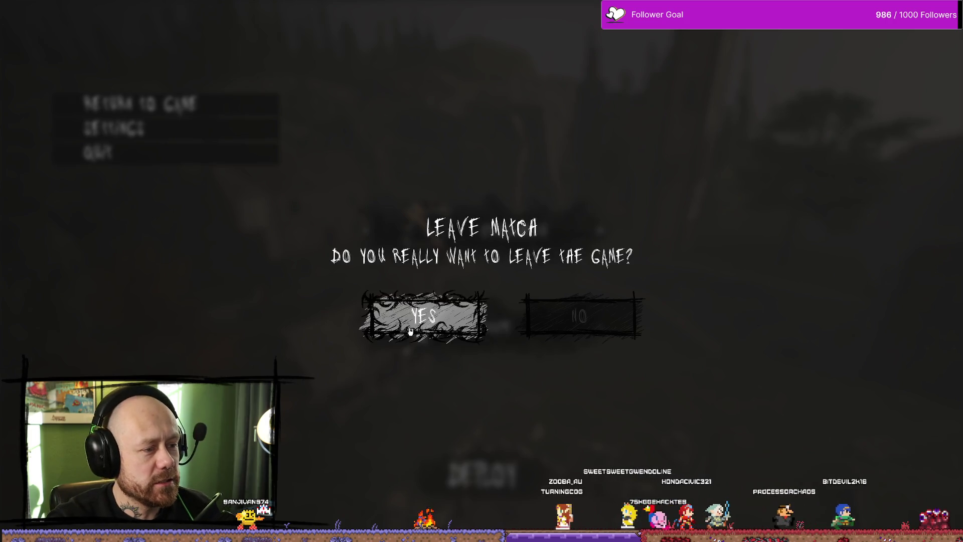
click(409, 330)
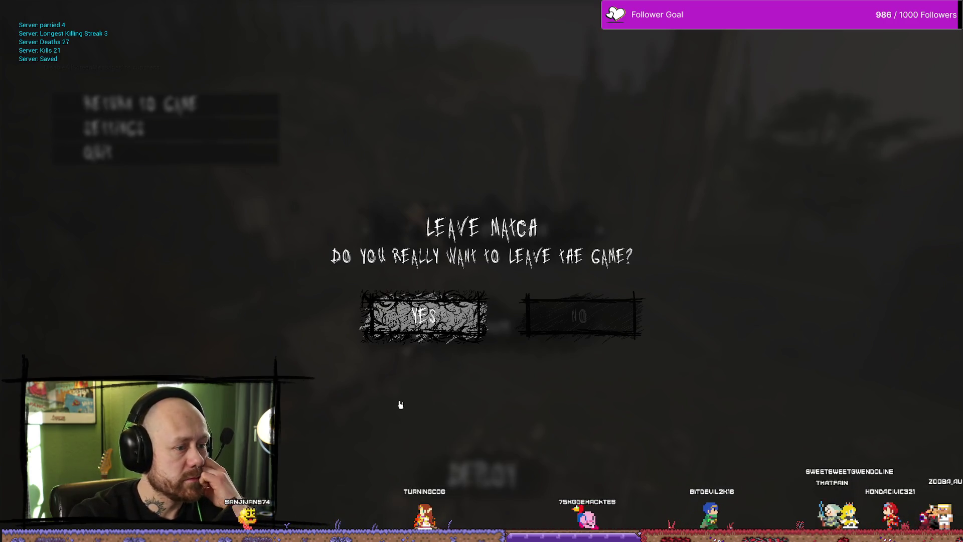
click(459, 318)
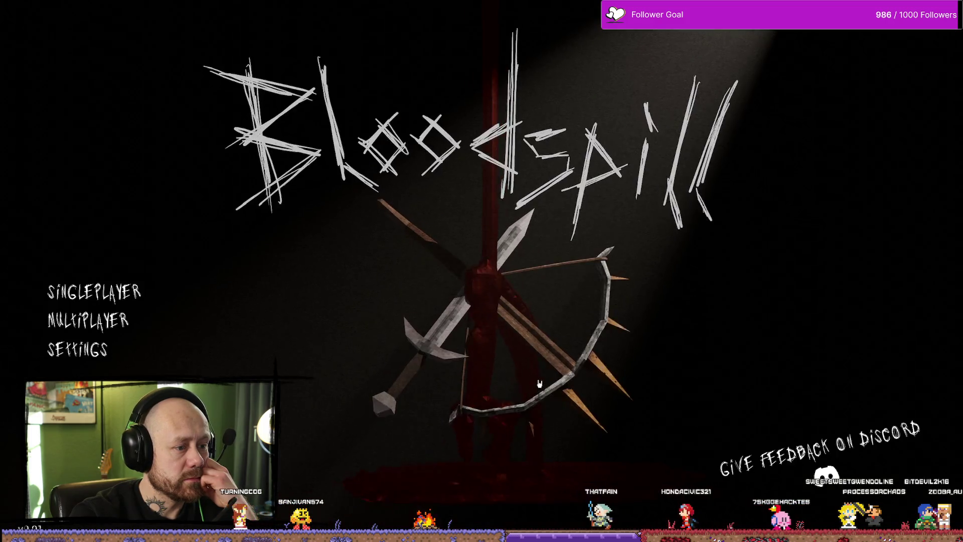
key(Escape)
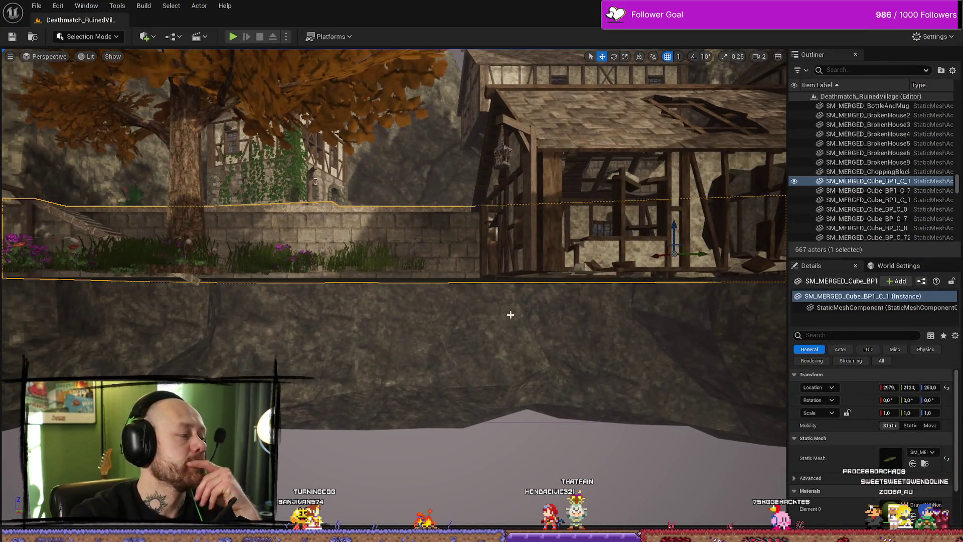
Step: Open WB_InGameMenu and locate the YES button's normal texture in the Content Drawer
mouse_move(511, 316)
mouse_down()
mouse_move(511, 261)
mouse_move(511, 351)
mouse_move(511, 311)
mouse_up()
key(ctrl+space)
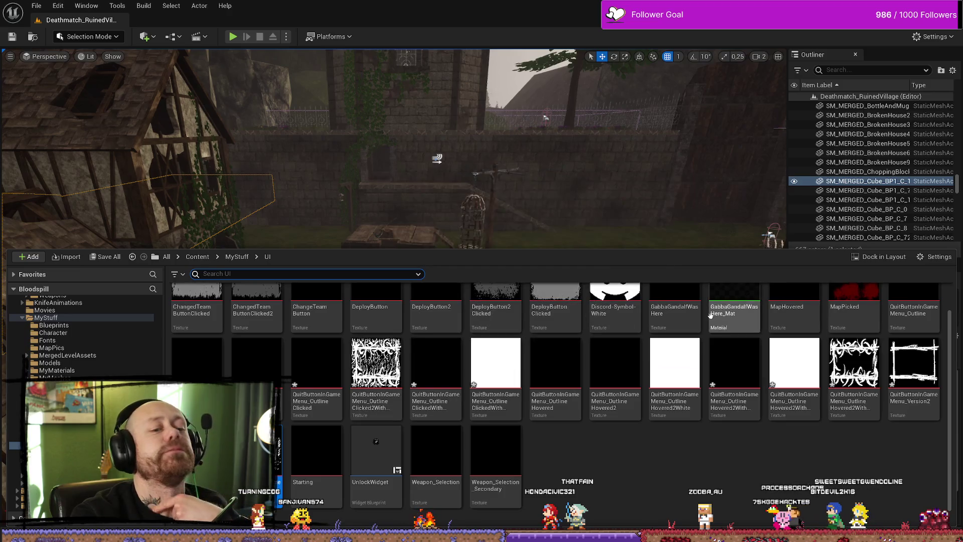
key(alt+Tab)
scroll(816, 212, down, 4)
scroll(816, 213, down, 10)
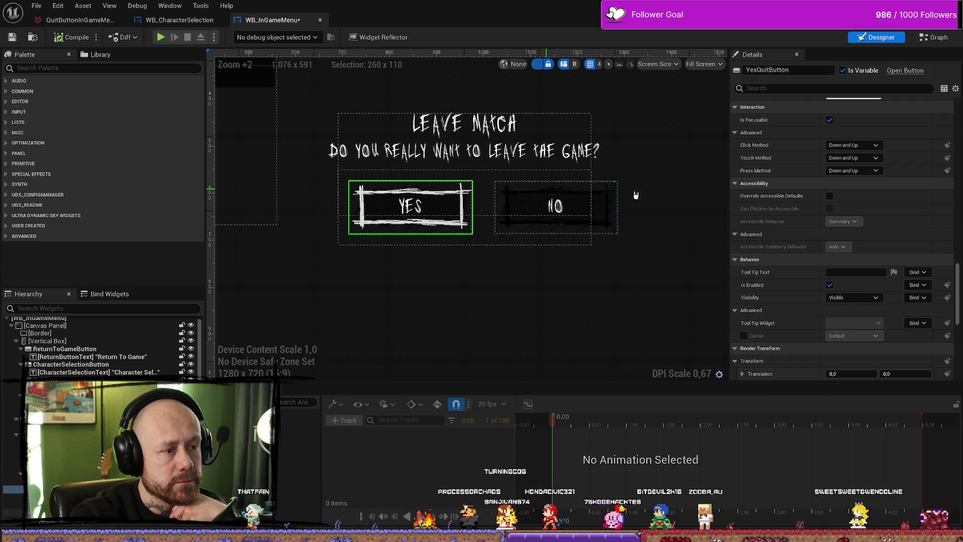
scroll(954, 94, up, 15)
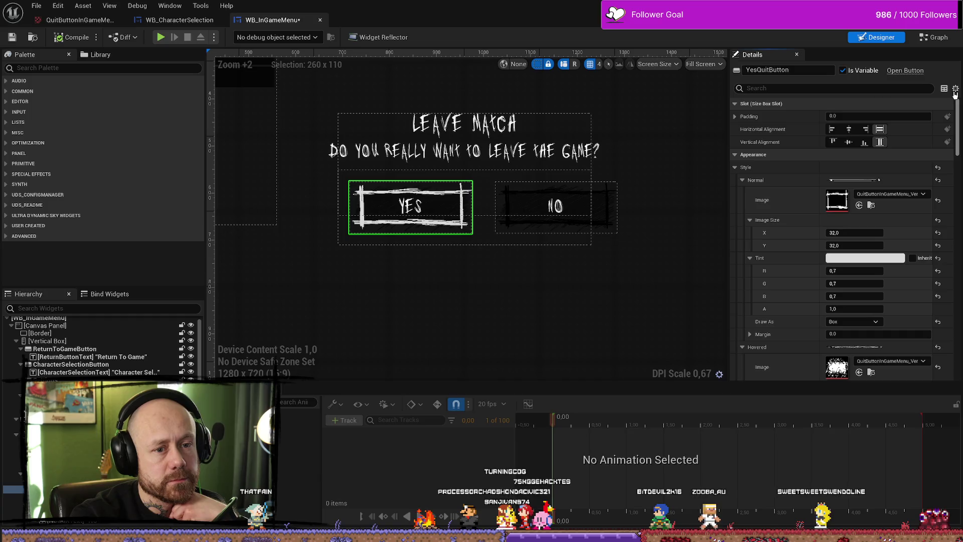
click(870, 205)
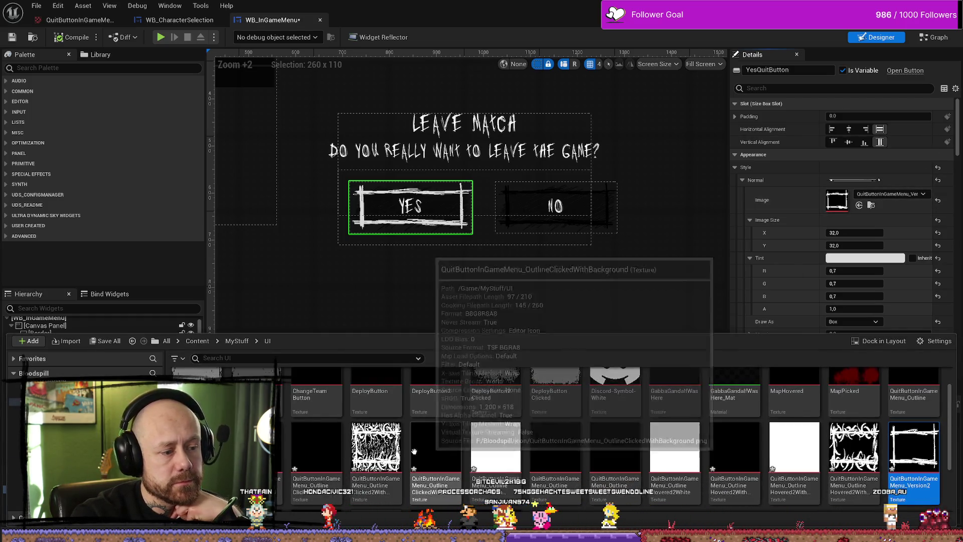
Step: Set the YES button's Hovered image to the OutlineHovered2 texture and start a play test
scroll(763, 249, down, 3)
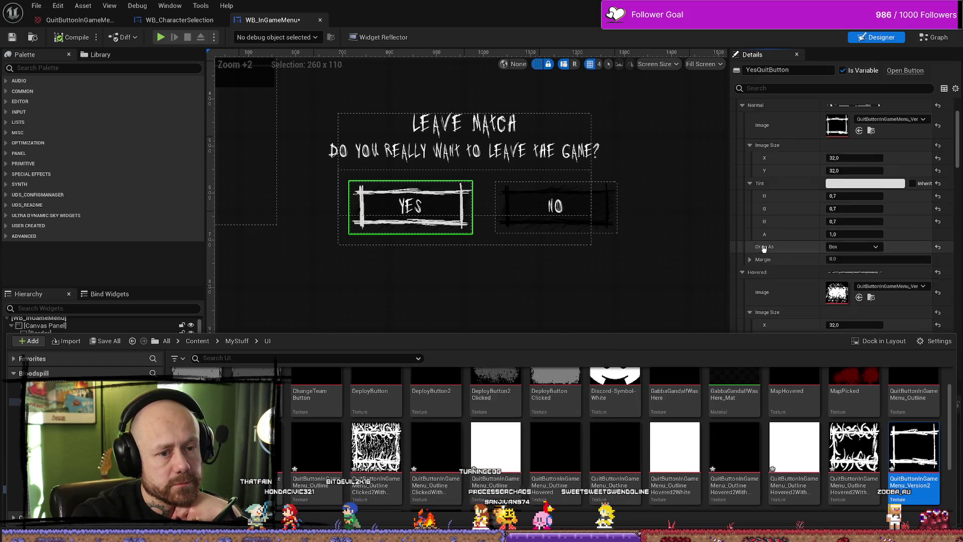
scroll(763, 249, down, 3)
click(854, 447)
drag(854, 447, 843, 173)
scroll(842, 200, down, 2)
scroll(814, 235, up, 5)
scroll(814, 235, up, 3)
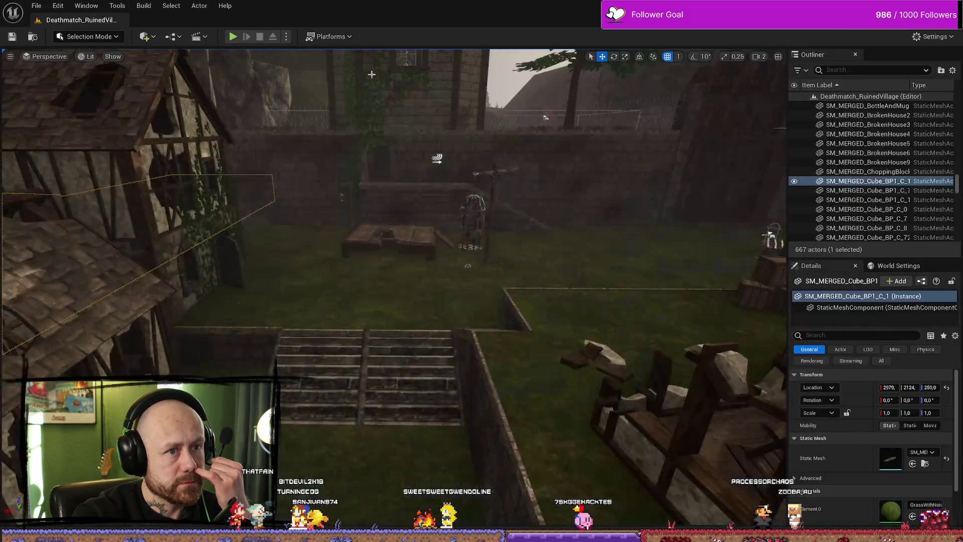
key(alt+p)
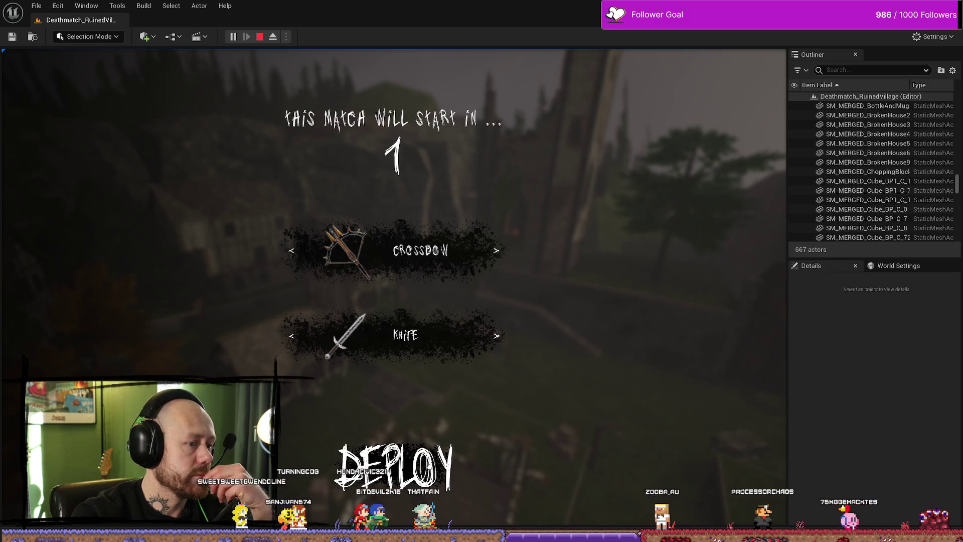
key(Escape)
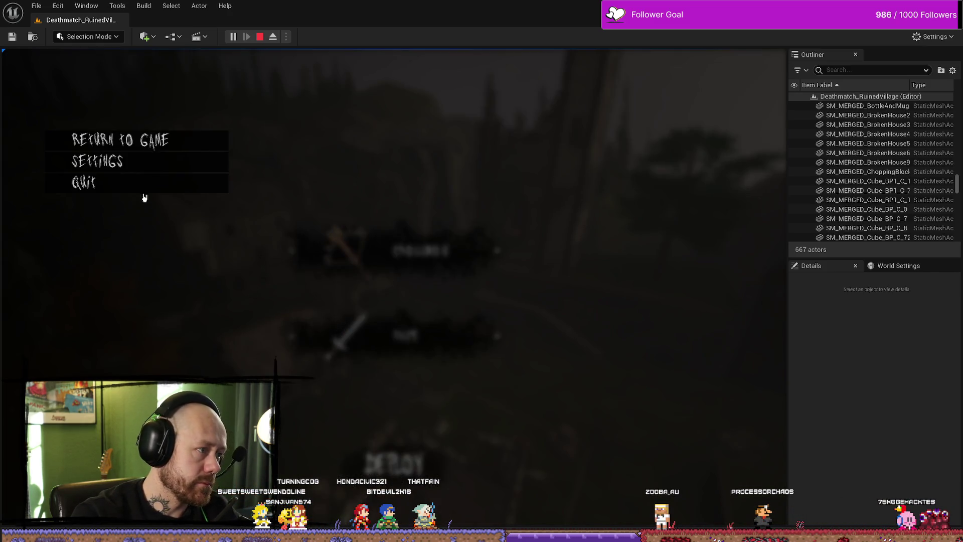
click(144, 191)
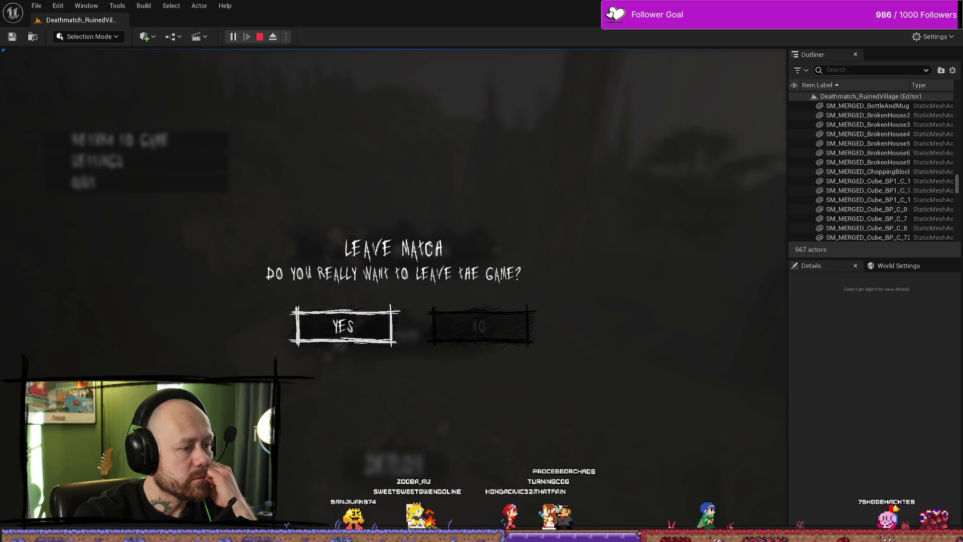
click(312, 327)
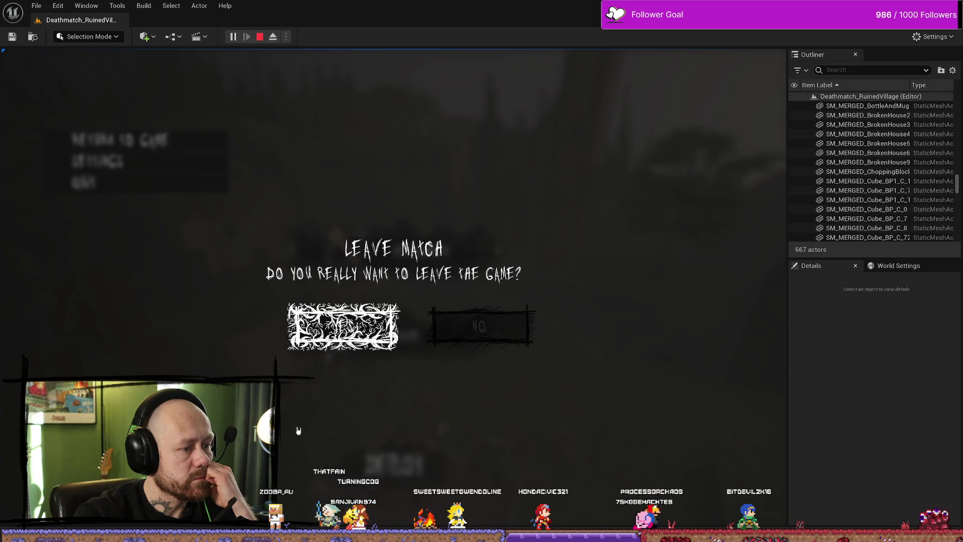
click(331, 343)
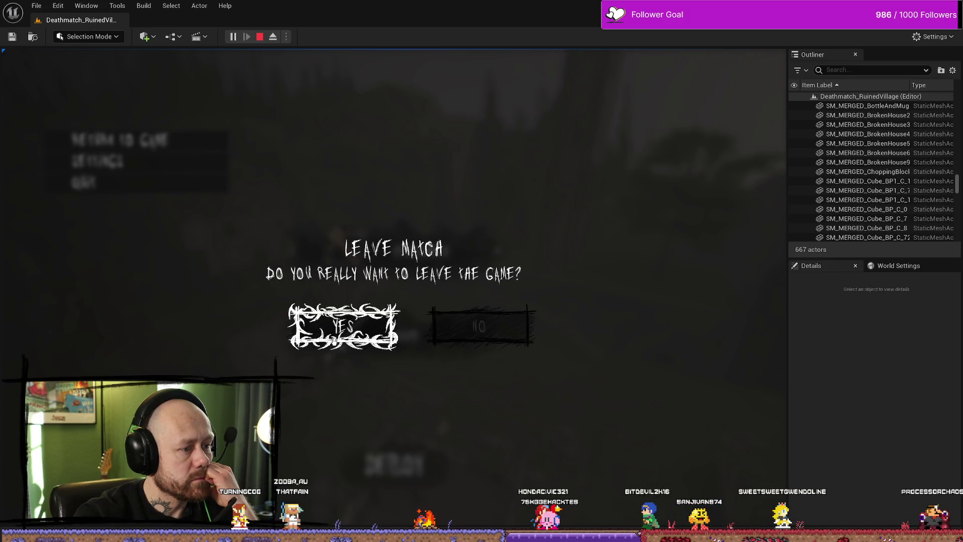
click(334, 339)
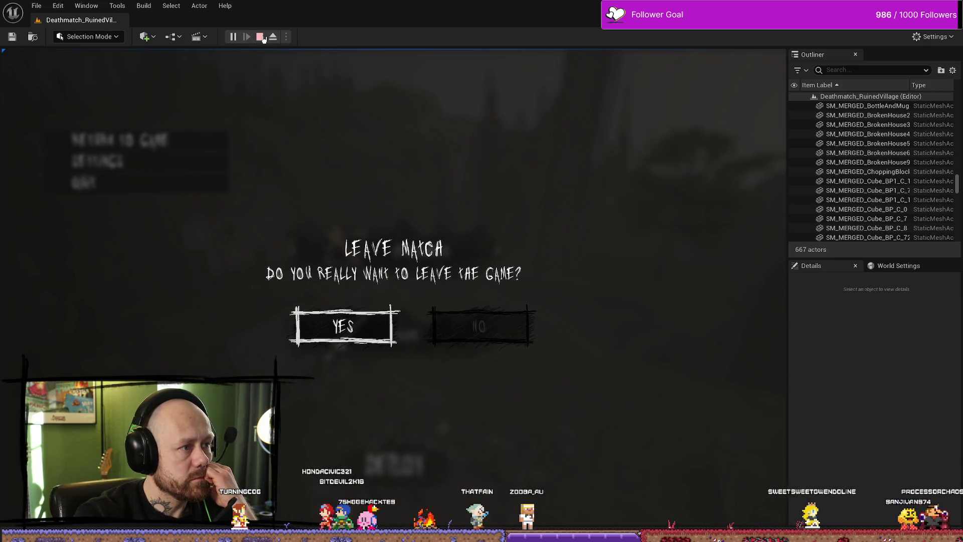
key(Escape)
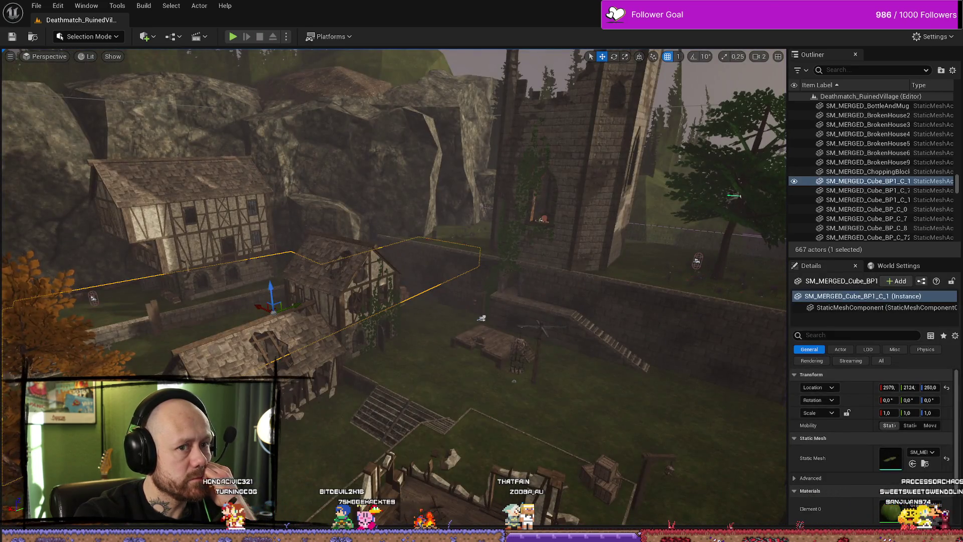
Step: Toggle the Invert Adjustment and thorn layers so the thorns show white without thin branches
key(alt+Tab)
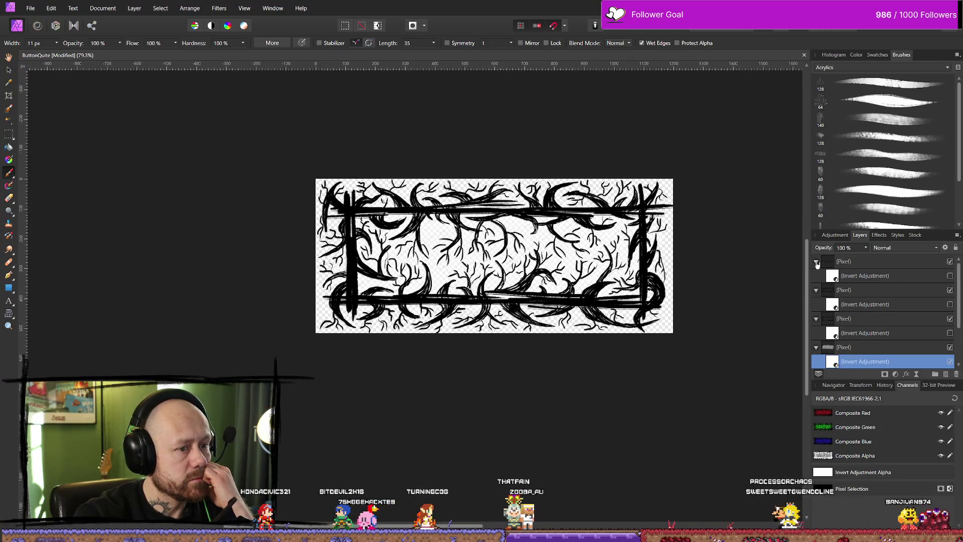
click(950, 361)
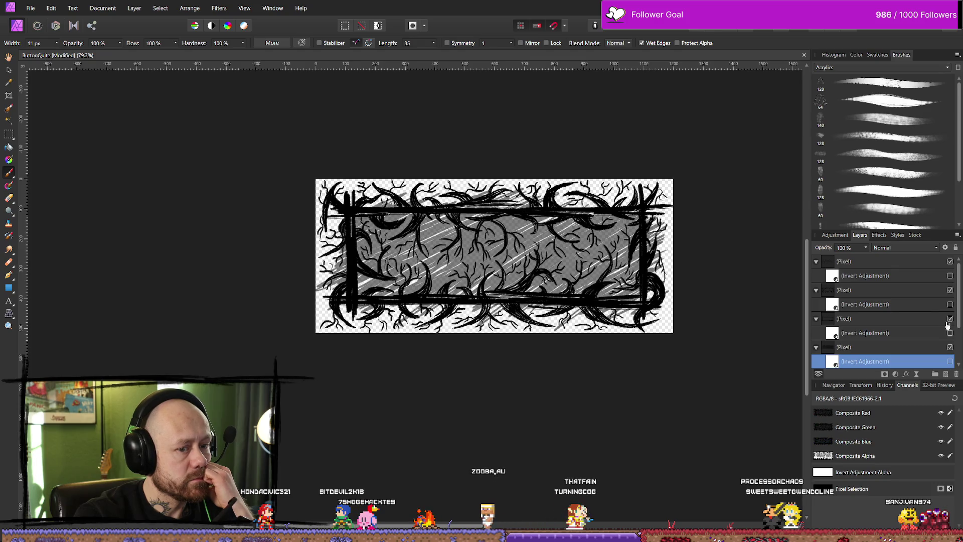
click(950, 261)
click(950, 304)
click(950, 304)
click(949, 304)
click(950, 304)
click(950, 290)
click(950, 290)
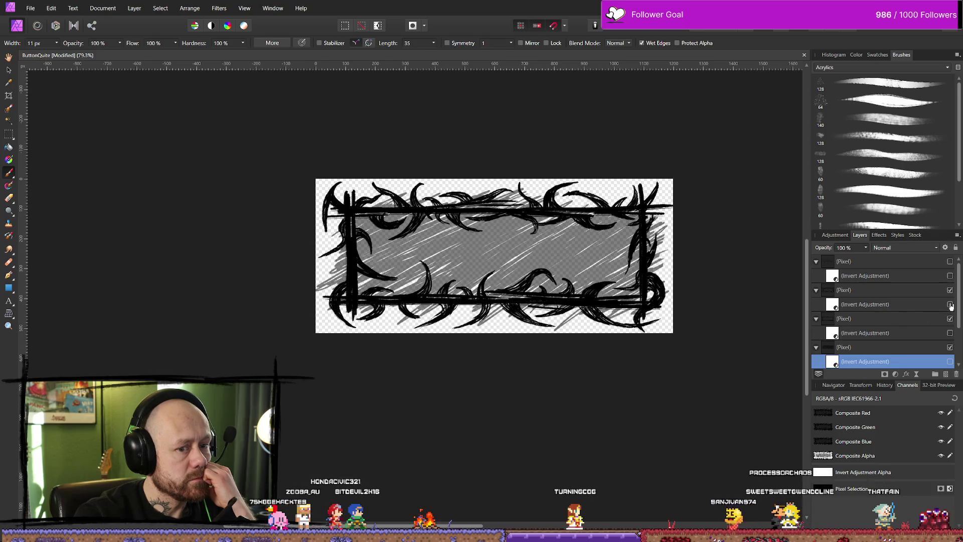
click(950, 304)
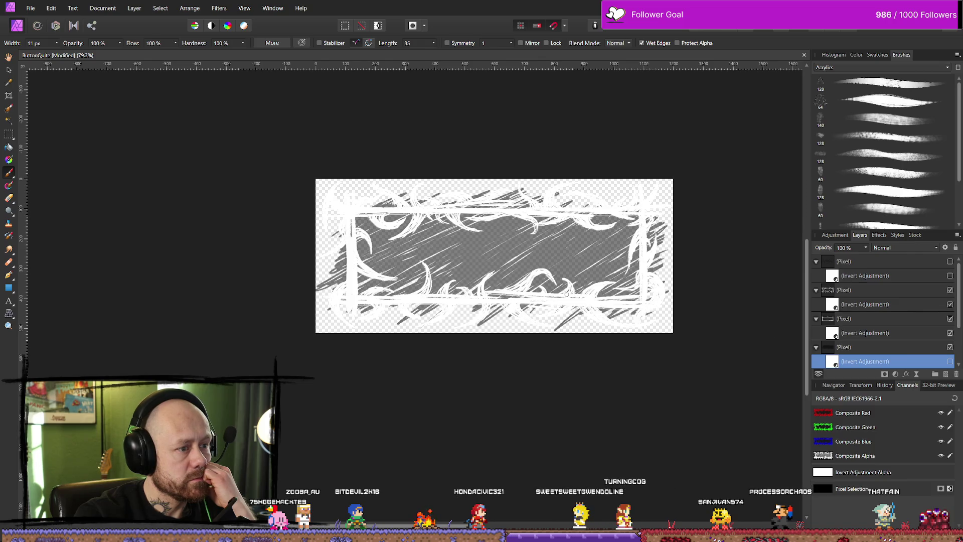
scroll(698, 212, up, 1)
scroll(699, 213, right, 2)
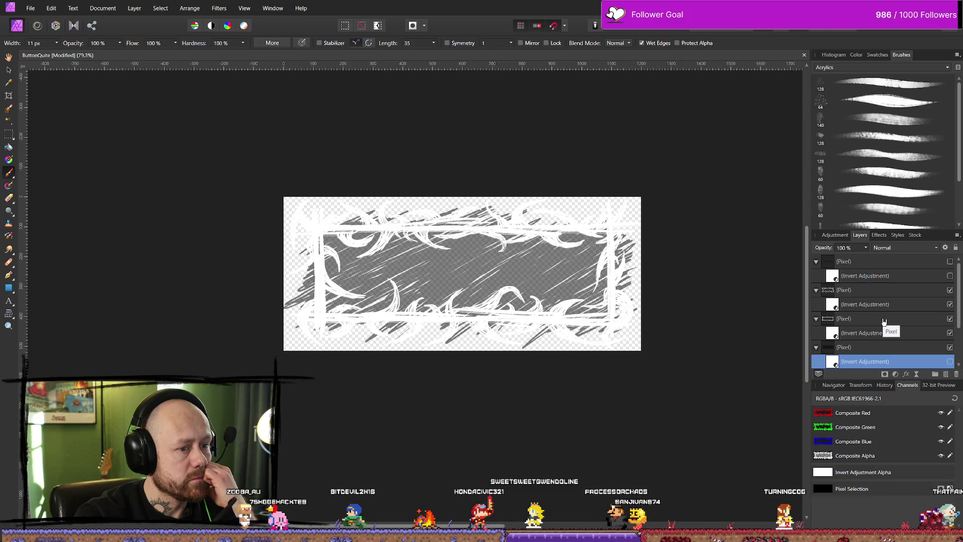
scroll(872, 341, down, 2)
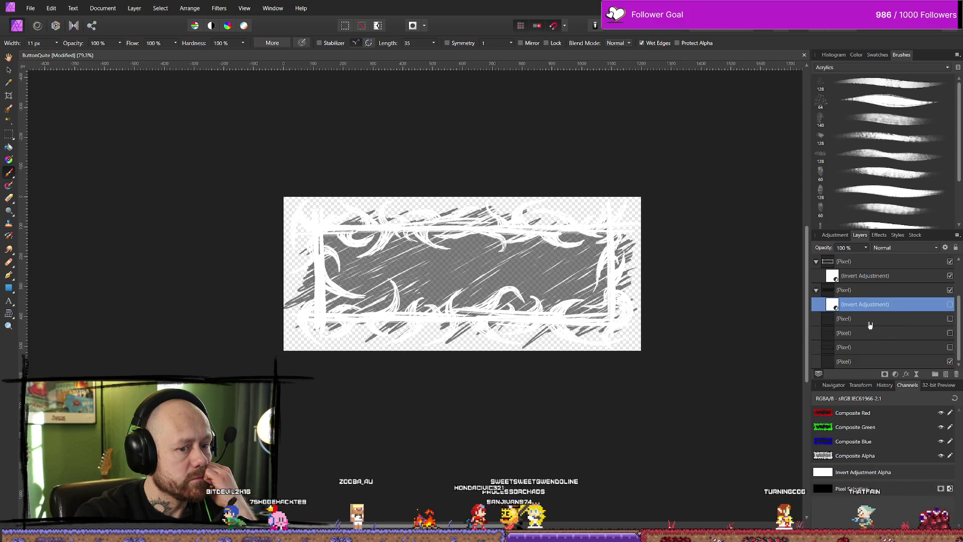
Step: Flood-fill the bottom Pixel layer black and set its opacity to 11%
click(876, 361)
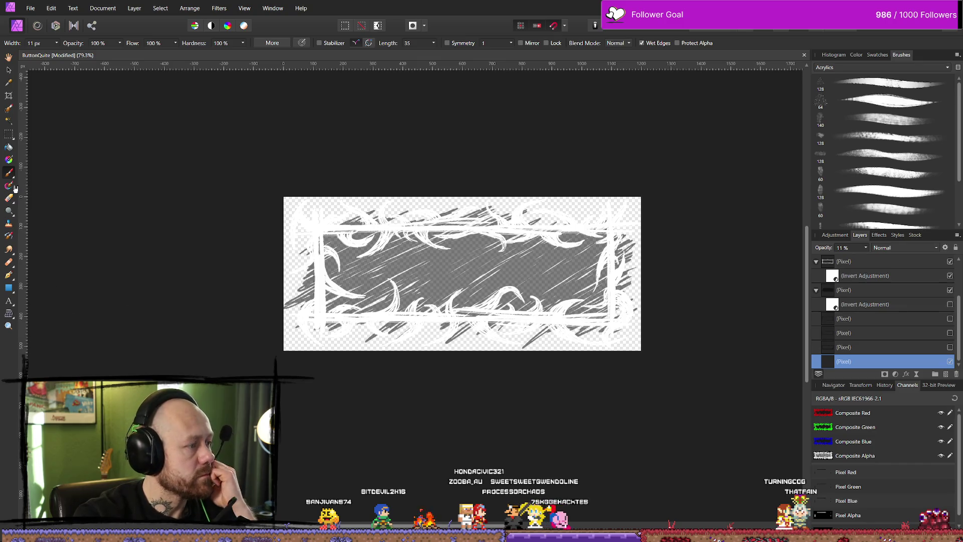
click(10, 147)
click(856, 56)
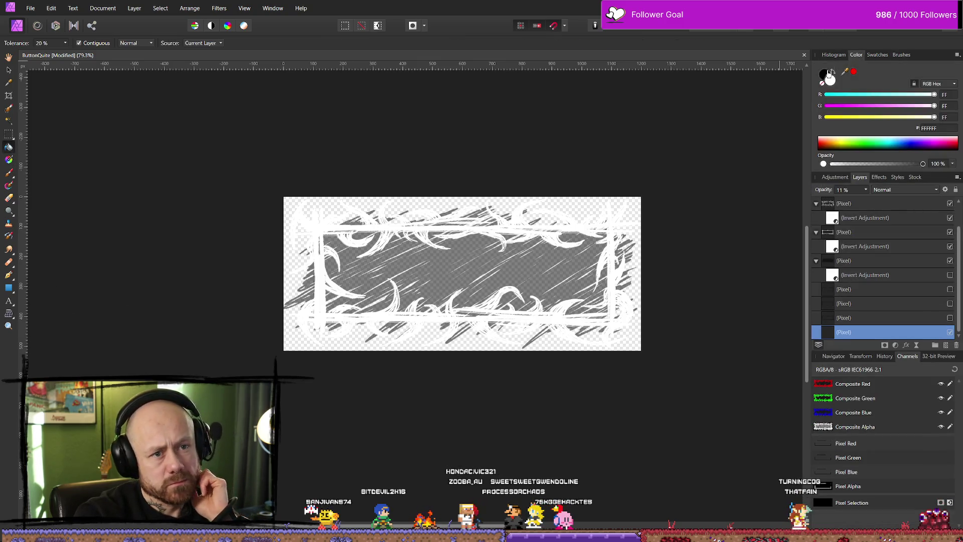
click(647, 200)
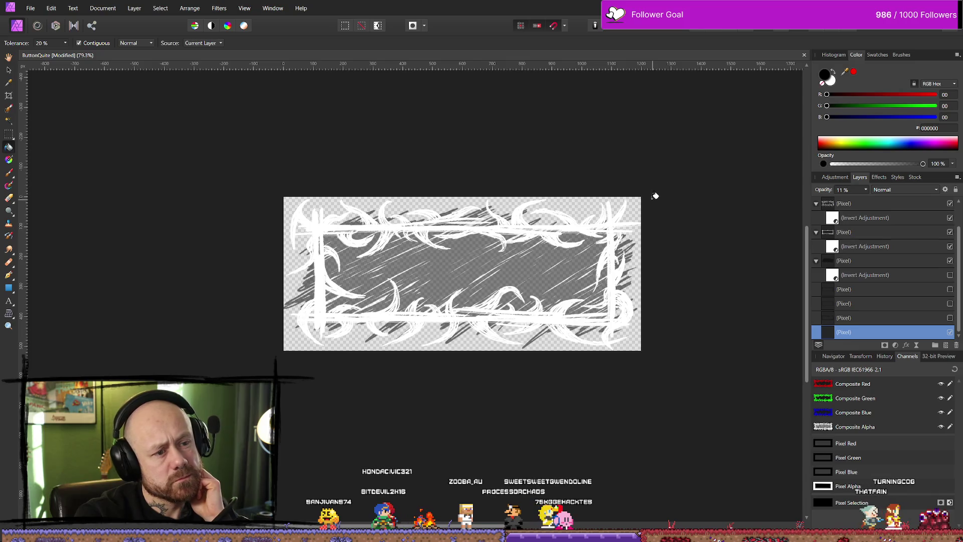
click(865, 190)
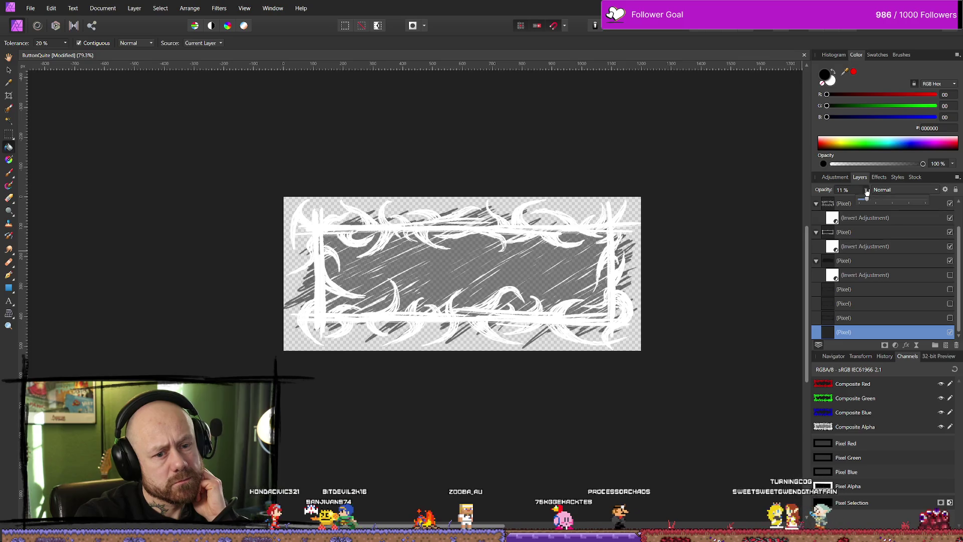
drag(866, 192, 957, 200)
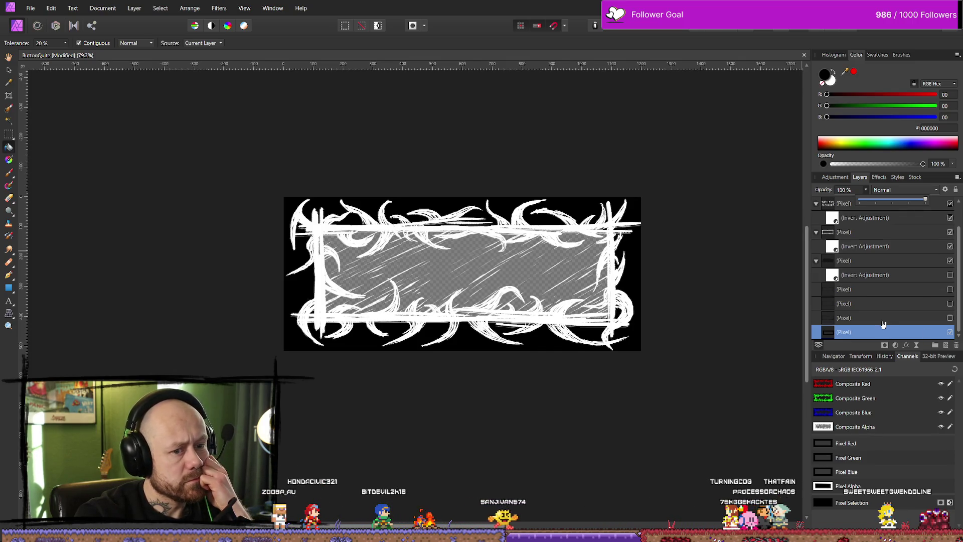
key(1)
key(1)
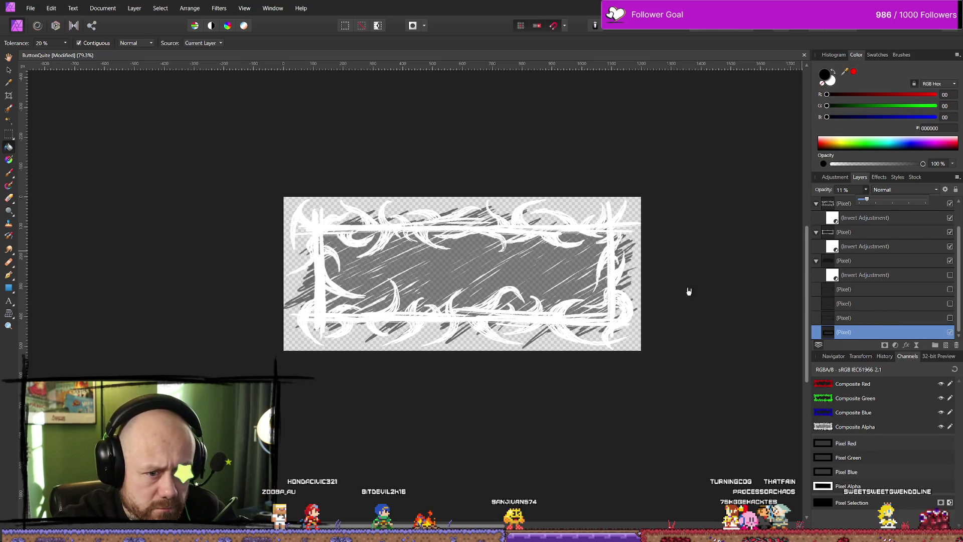
scroll(724, 223, down, 1)
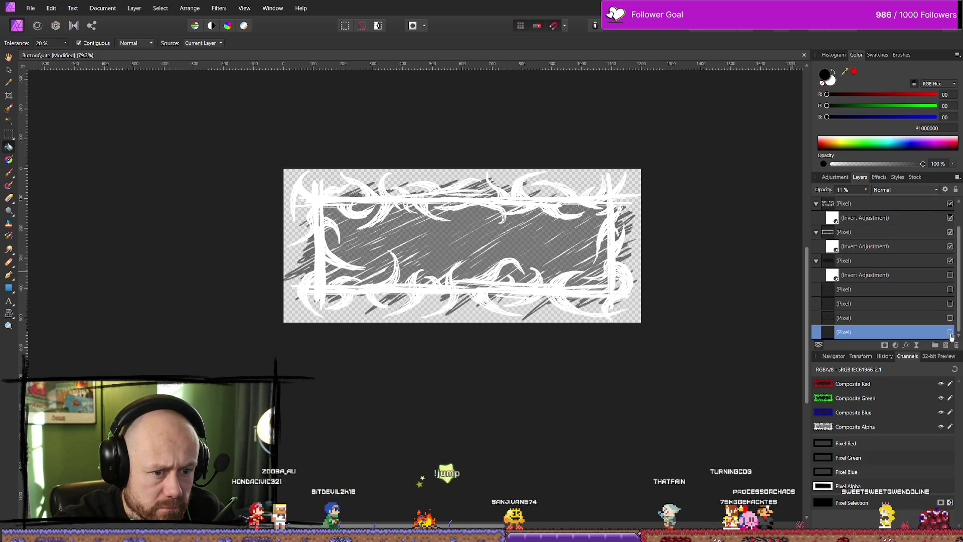
Step: Compare the artwork with and without the bottom fill layer, then restore it and reorder a pixel layer
click(950, 333)
click(951, 333)
click(950, 333)
click(950, 333)
click(950, 333)
click(951, 333)
key(ctrl+z)
key(ctrl+z)
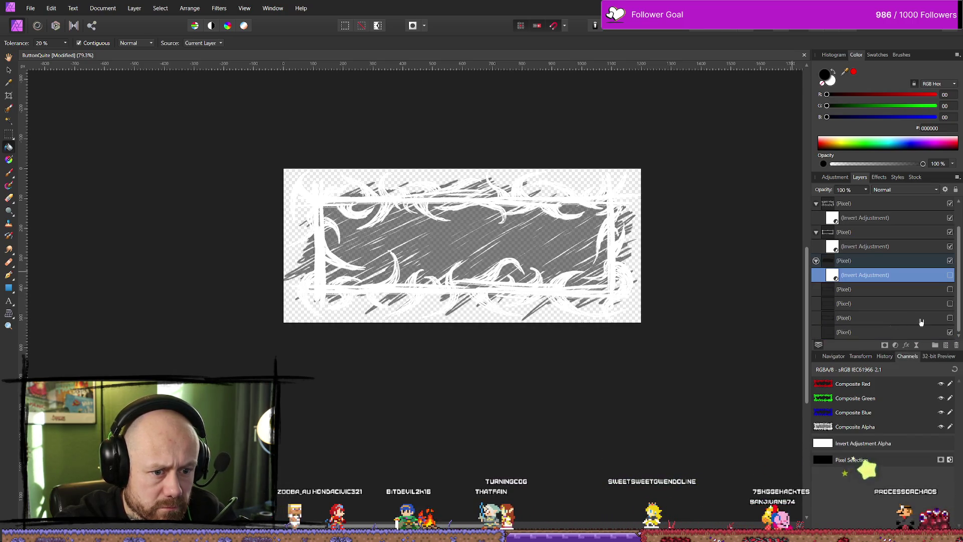
key(ctrl+z)
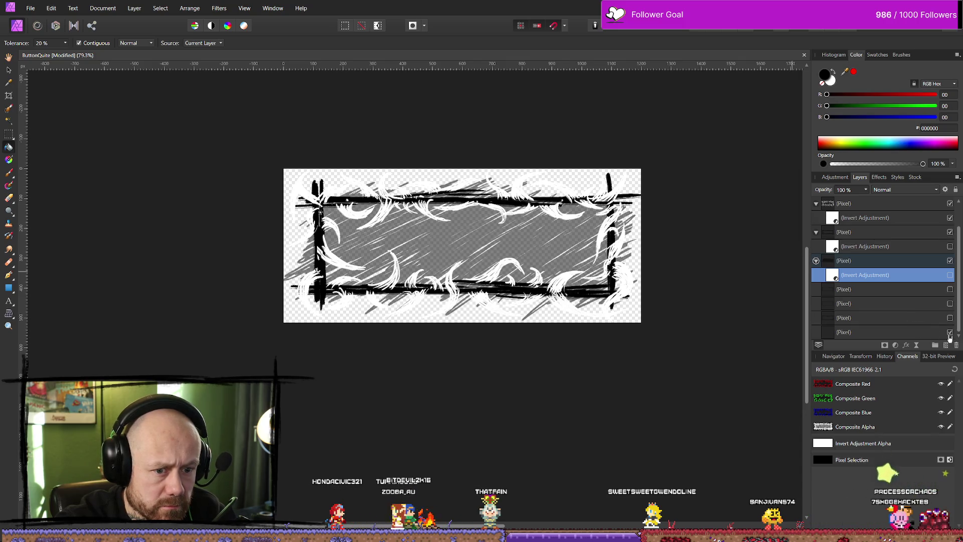
click(922, 332)
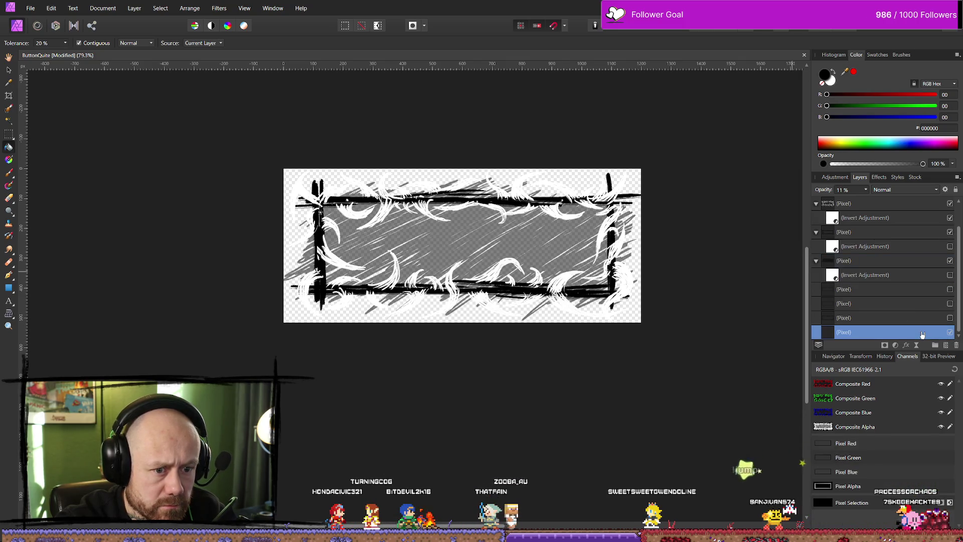
key(Delete)
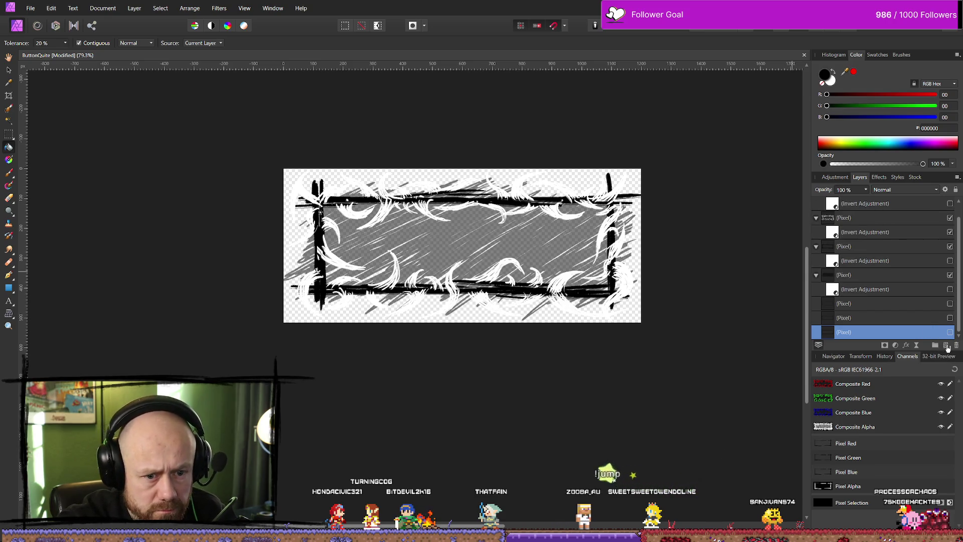
key(ctrl+z)
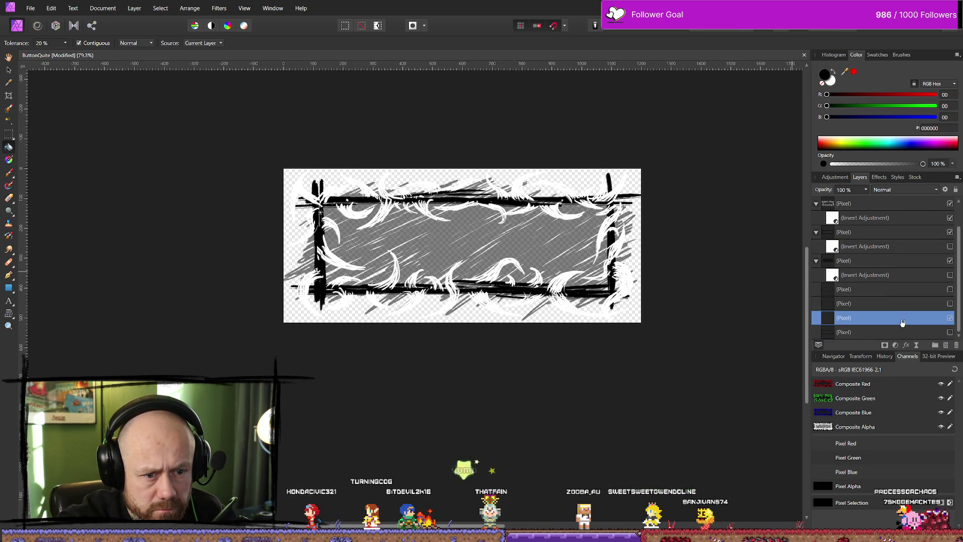
drag(903, 319, 898, 297)
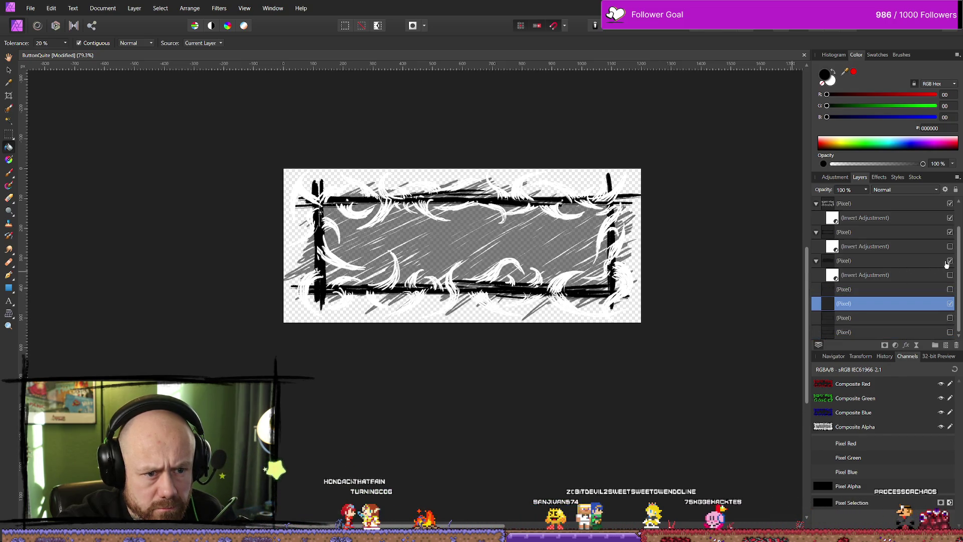
Step: Invert the frame strokes to white and flood-fill the background solid black
scroll(942, 220, up, 1)
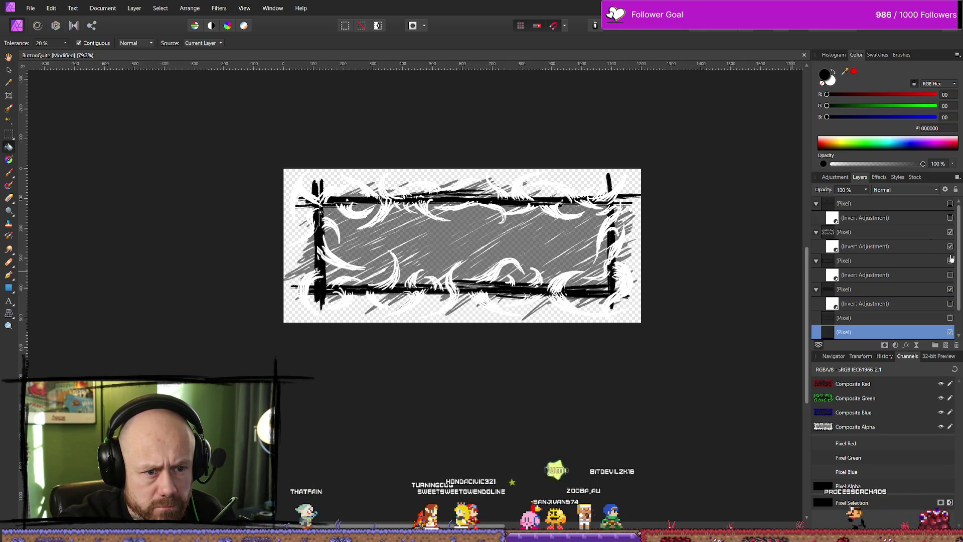
click(950, 274)
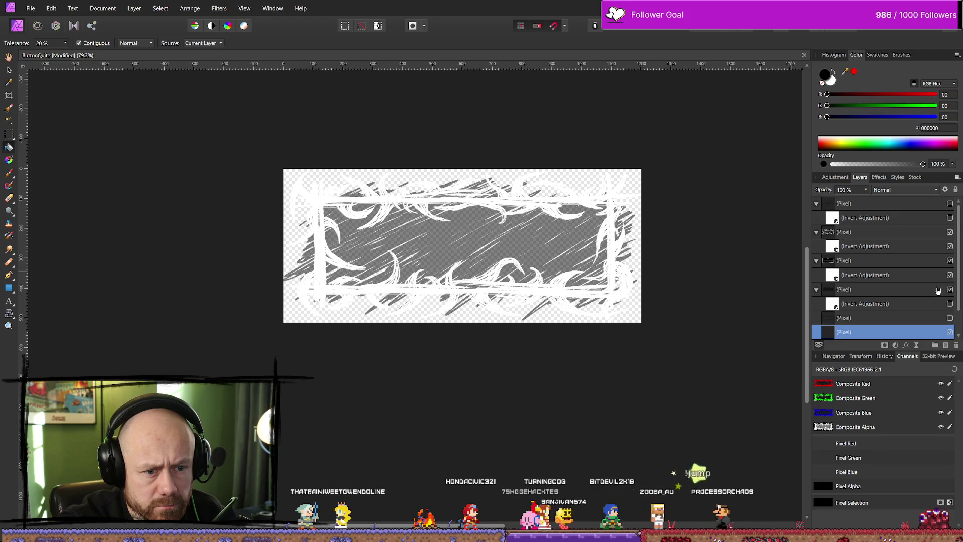
scroll(938, 290, down, 1)
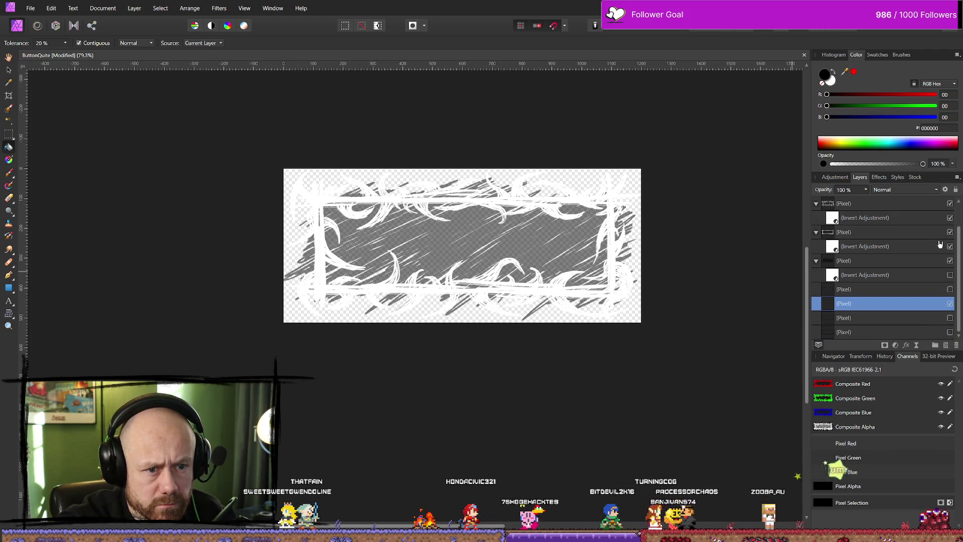
click(637, 317)
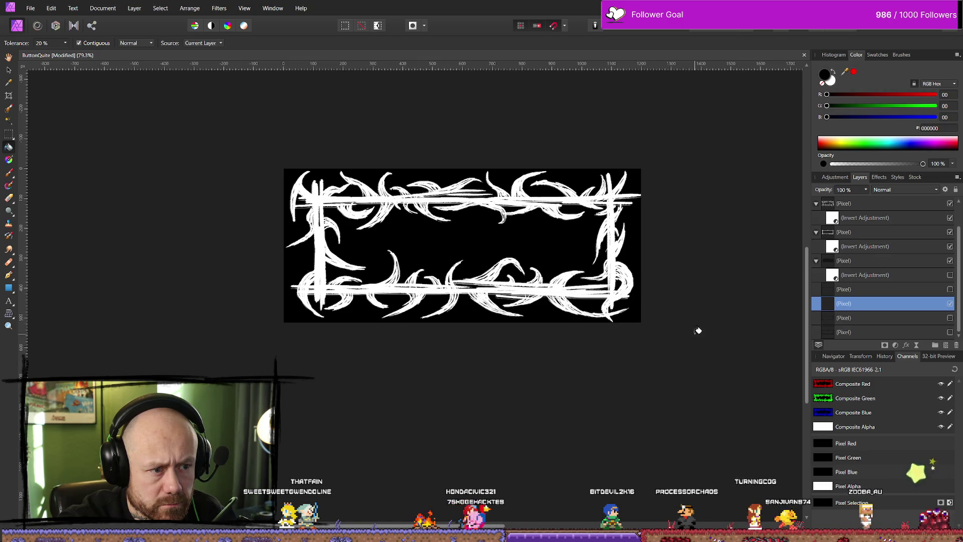
Step: Inspect the white-on-black thorn frame, then bring up Unreal's MyStuff/UI outline textures
scroll(411, 187, up, 2)
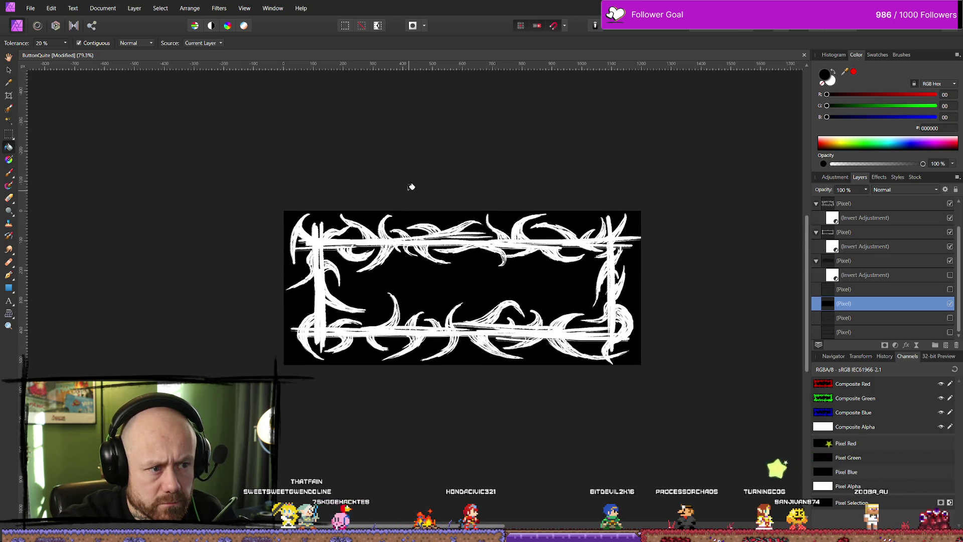
scroll(381, 238, up, 3)
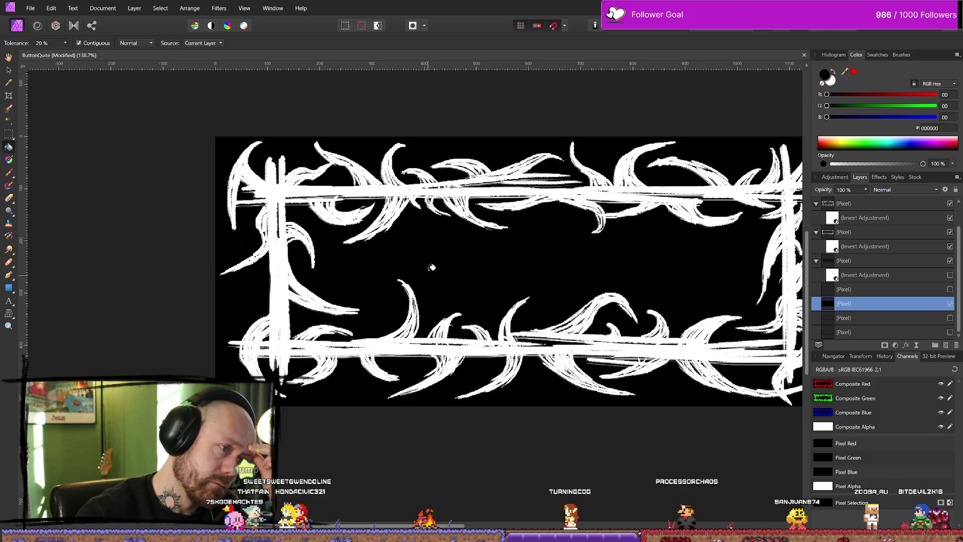
scroll(634, 244, down, 2)
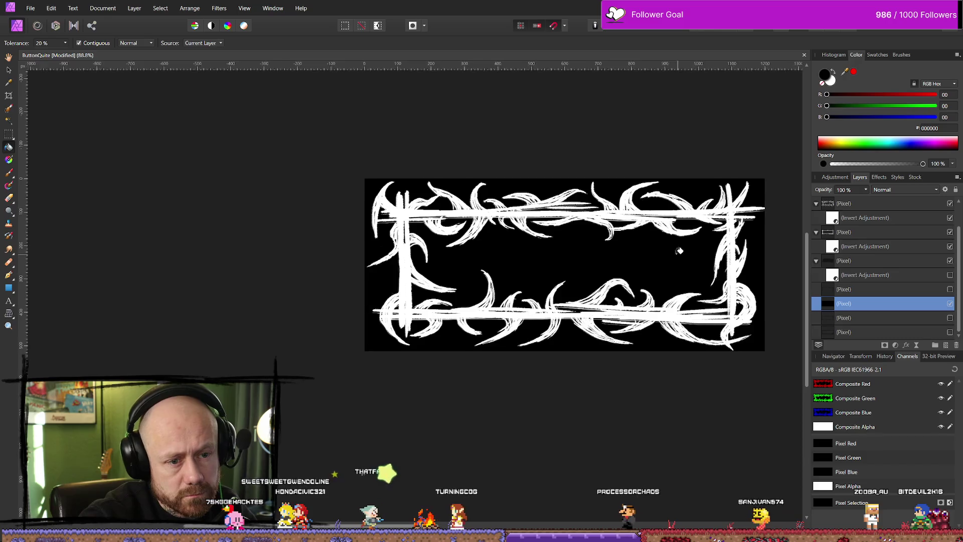
drag(683, 247, 593, 258)
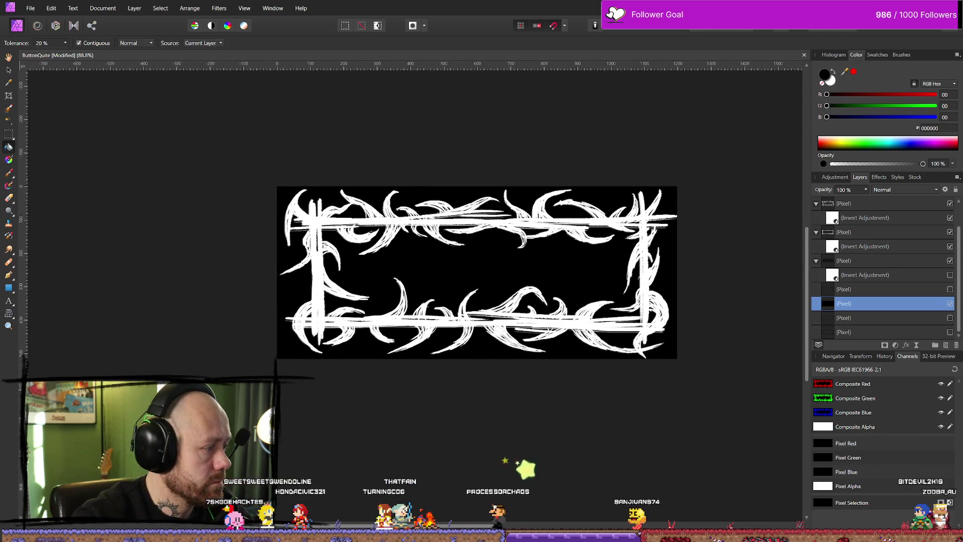
key(alt+Tab)
key(ctrl+space)
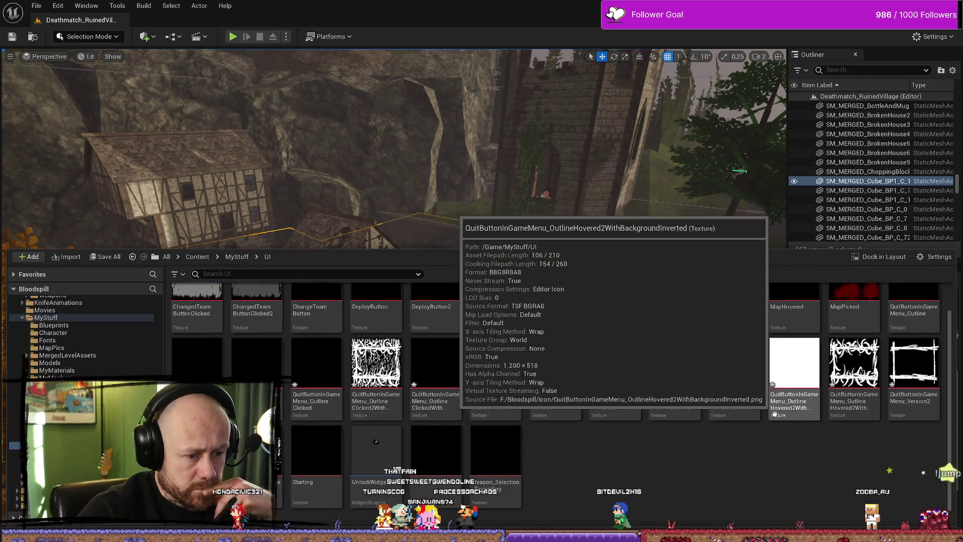
Step: Set YesQuitButton's Normal image to Outline2WithBackground, replacing OutlineClickedWithBackground, then return to Affinity Photo
click(136, 316)
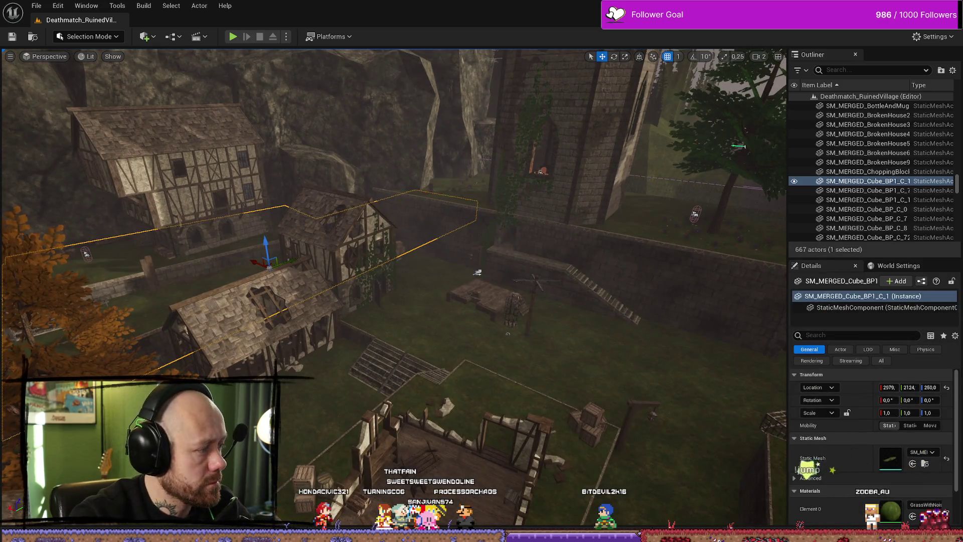
key(alt+Tab)
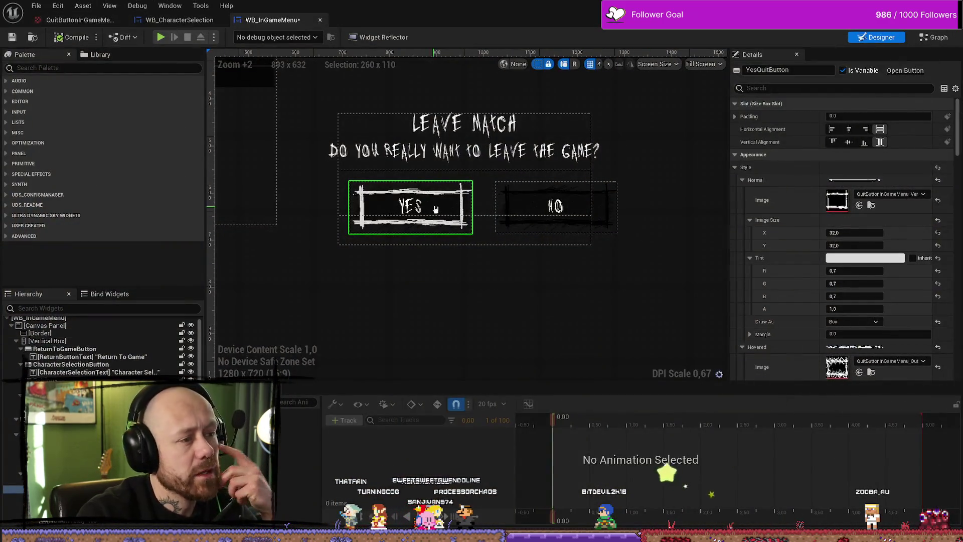
click(859, 205)
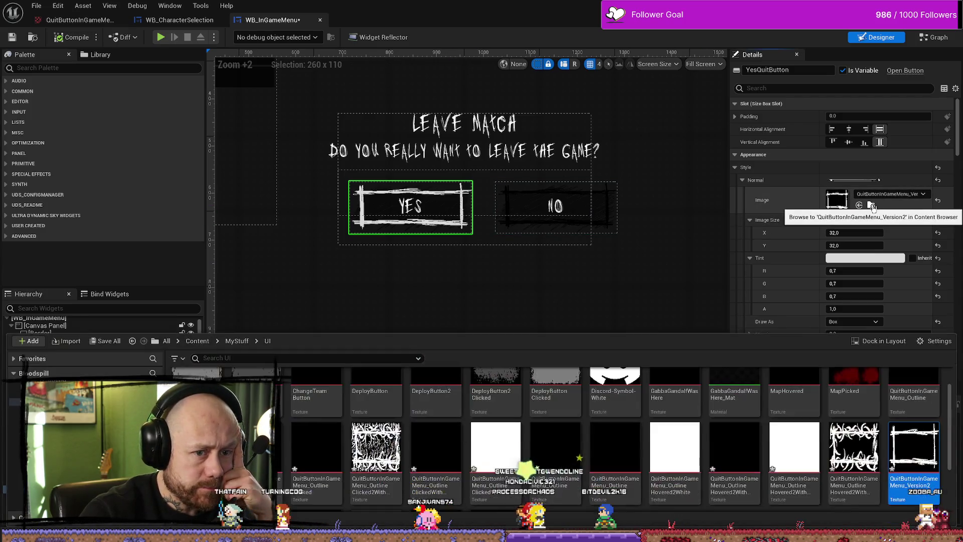
mouse_move(738, 443)
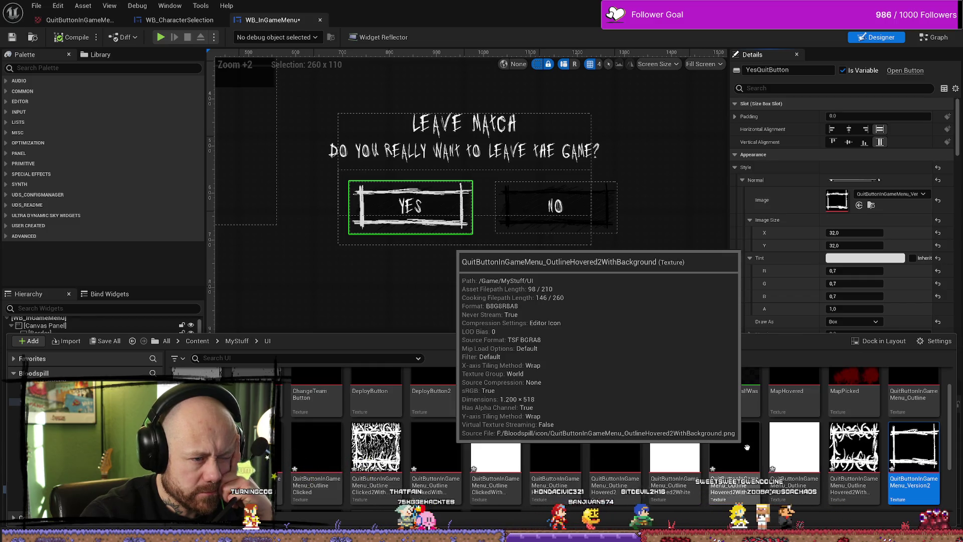
mouse_move(664, 444)
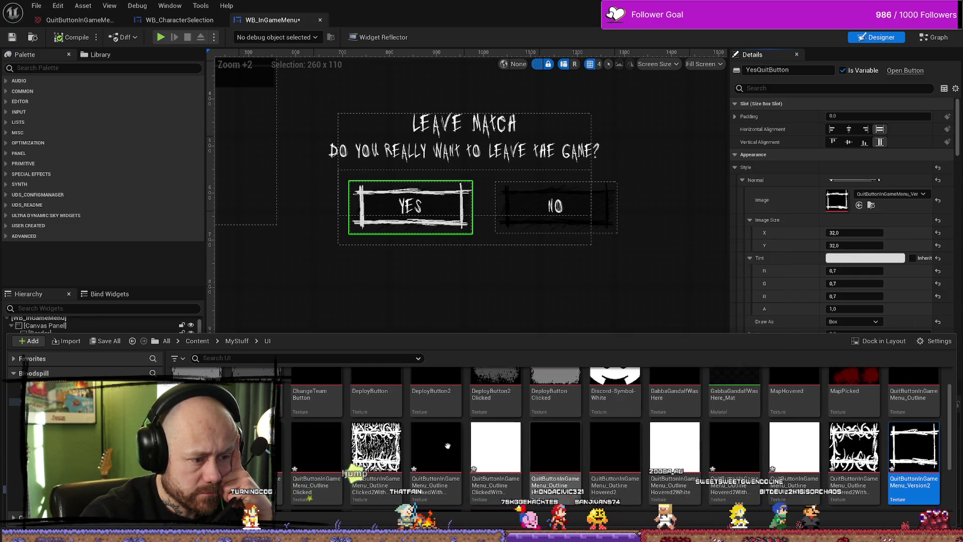
mouse_move(435, 445)
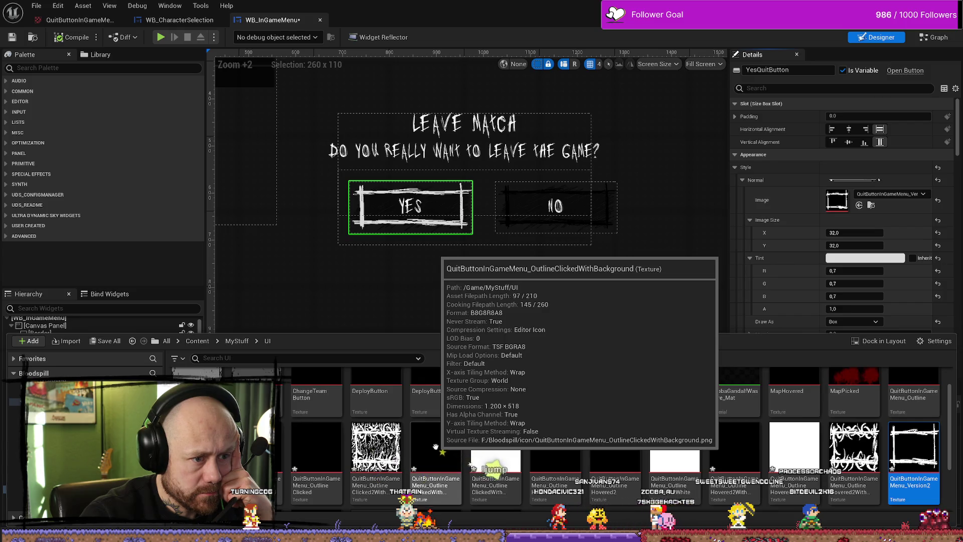
drag(435, 446, 841, 205)
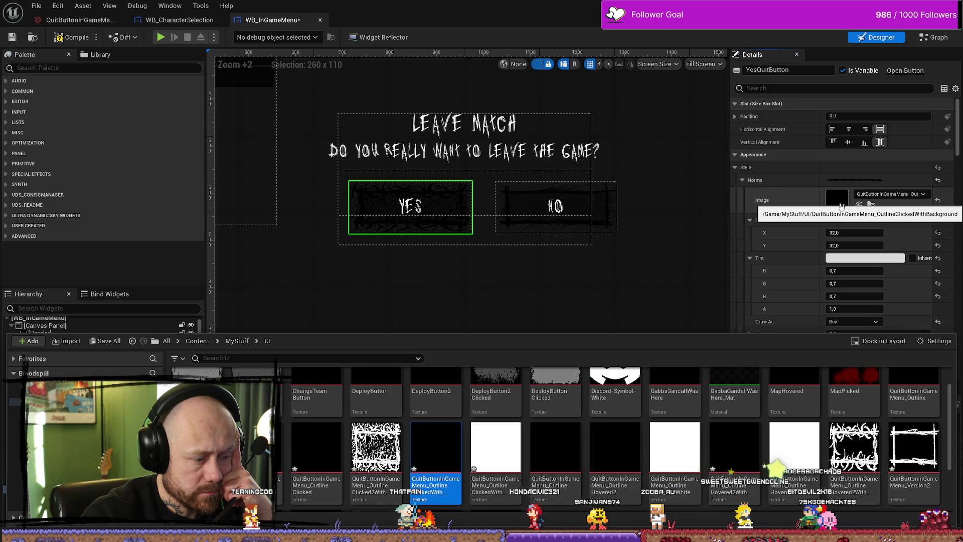
mouse_move(256, 446)
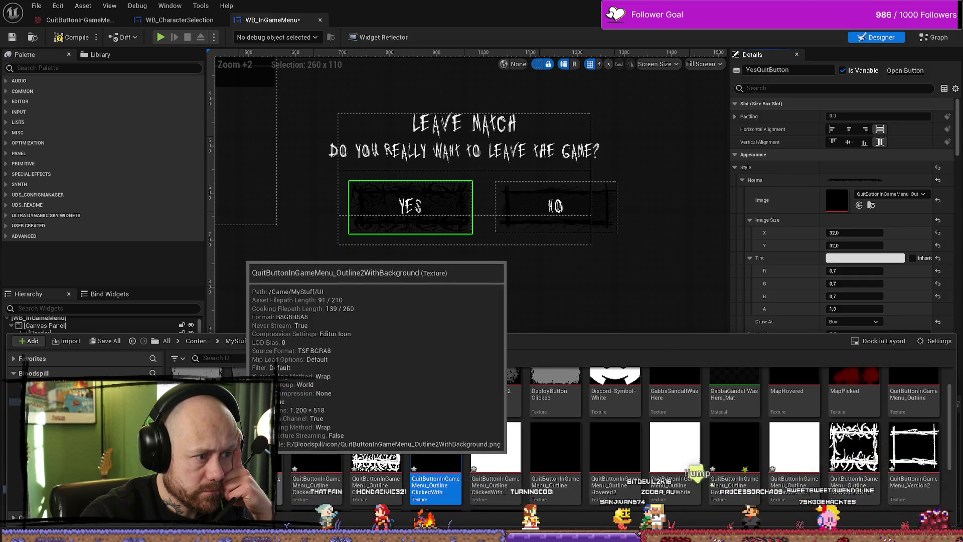
mouse_move(280, 447)
mouse_down()
mouse_move(774, 275)
mouse_move(840, 200)
mouse_up()
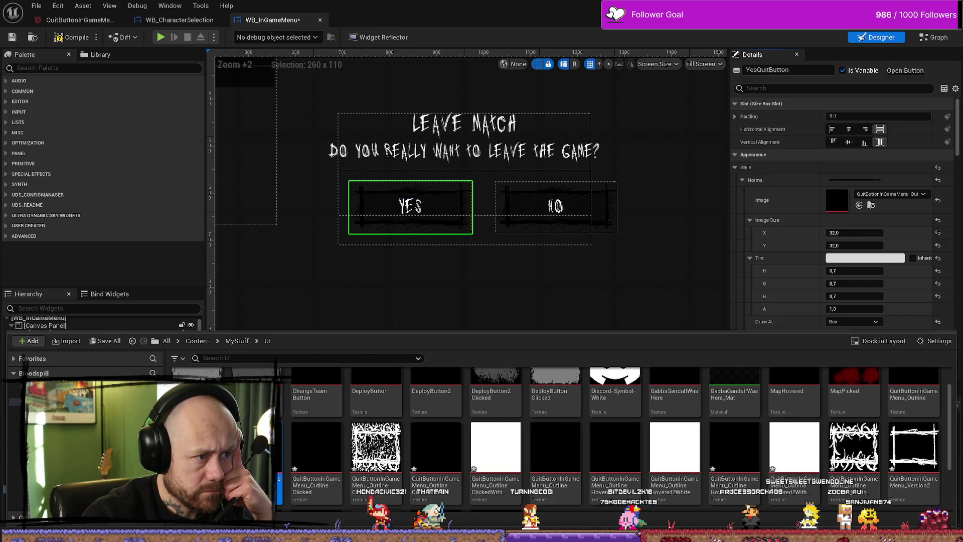
key(alt+Tab)
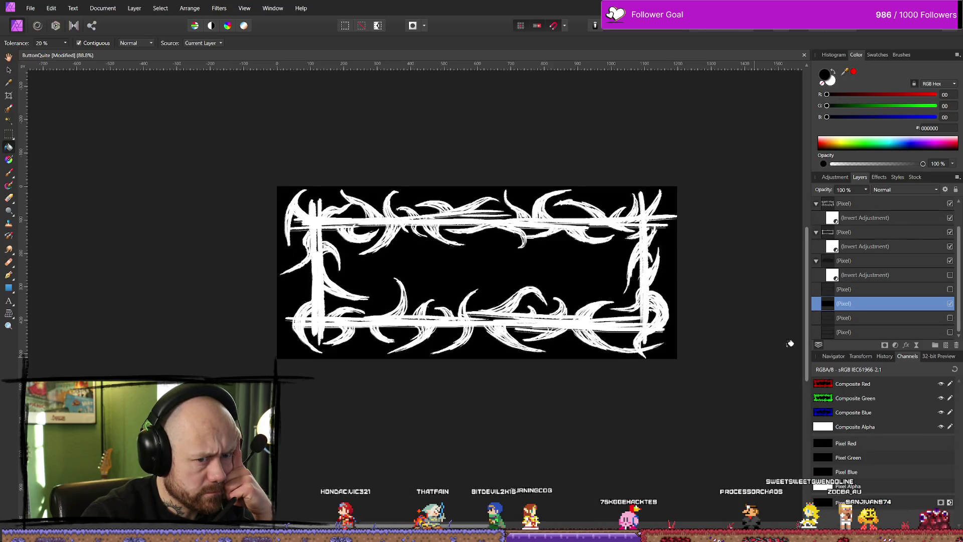
click(950, 304)
click(950, 303)
click(950, 304)
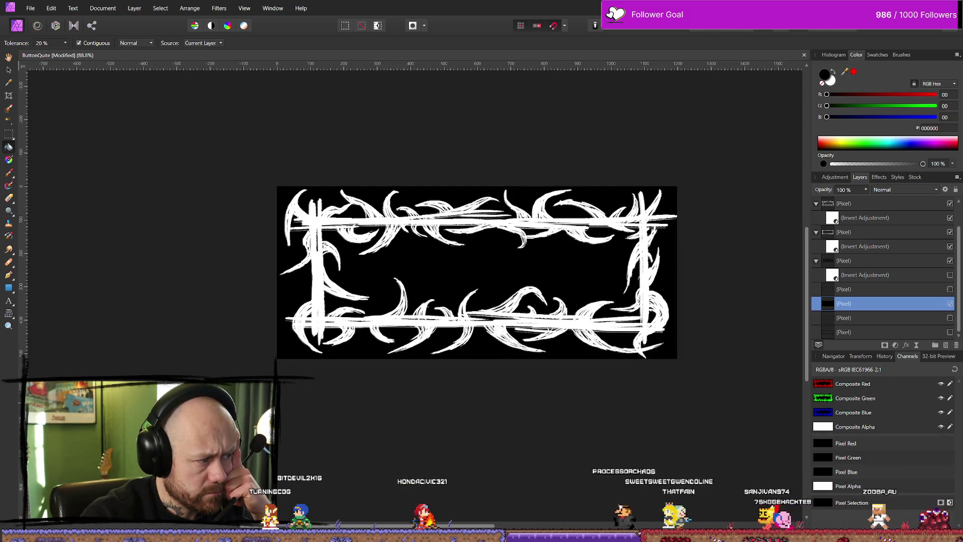
key(alt+Tab)
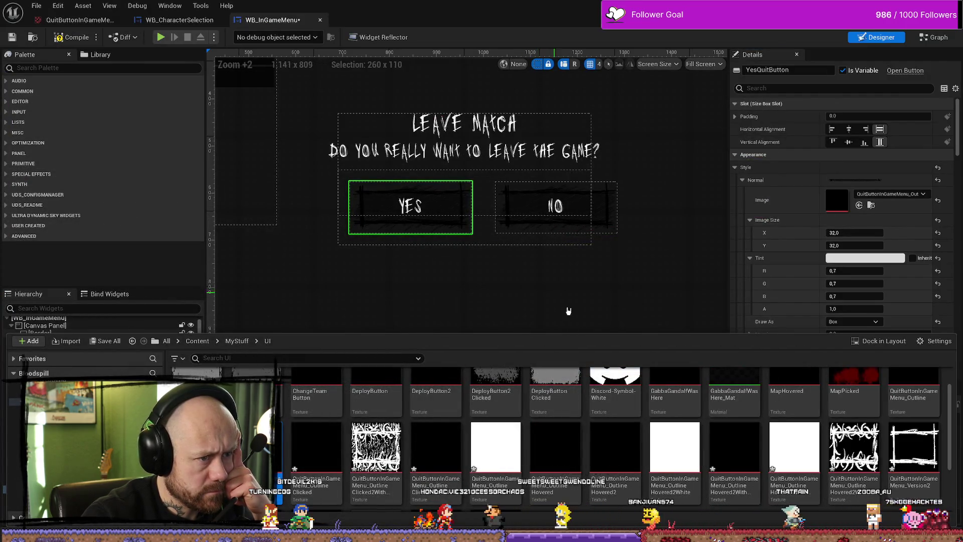
Step: Play-test the level, quit to the Leave Match dialog to check YES's thorny outline, then return to Affinity Photo
mouse_move(326, 473)
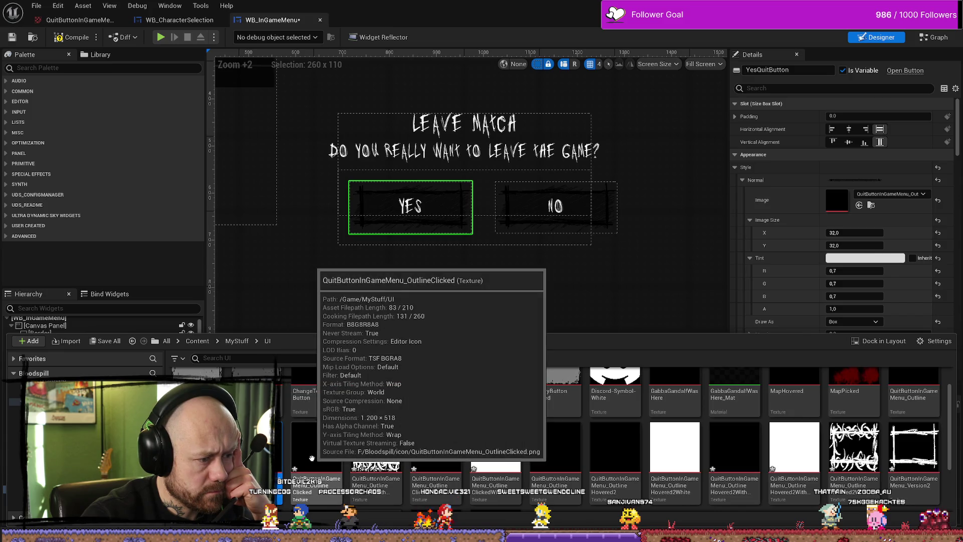
click(71, 37)
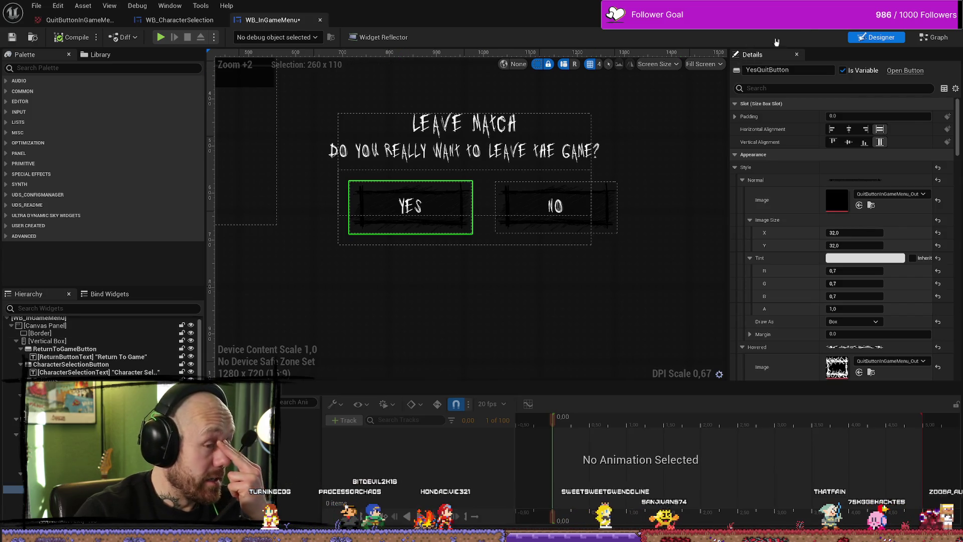
key(alt+Tab)
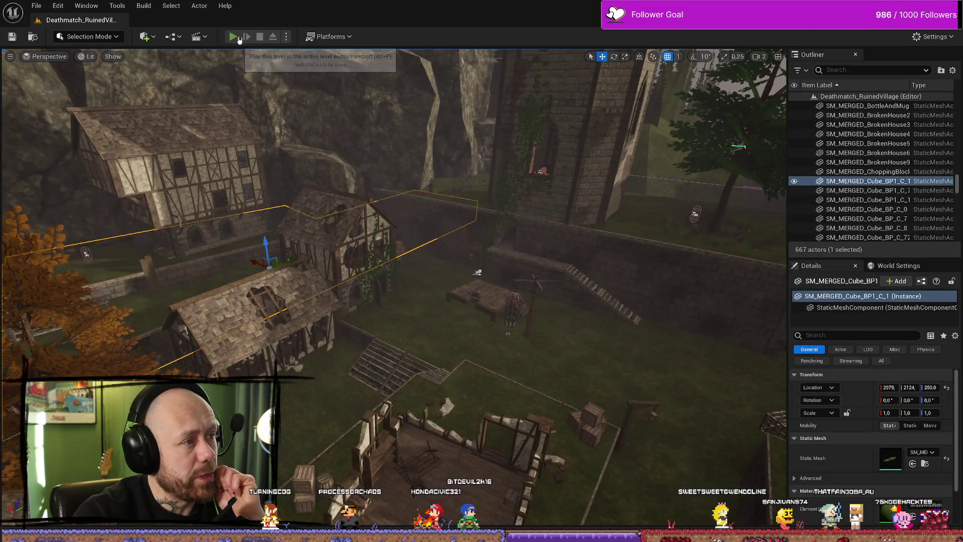
click(233, 37)
key(Escape)
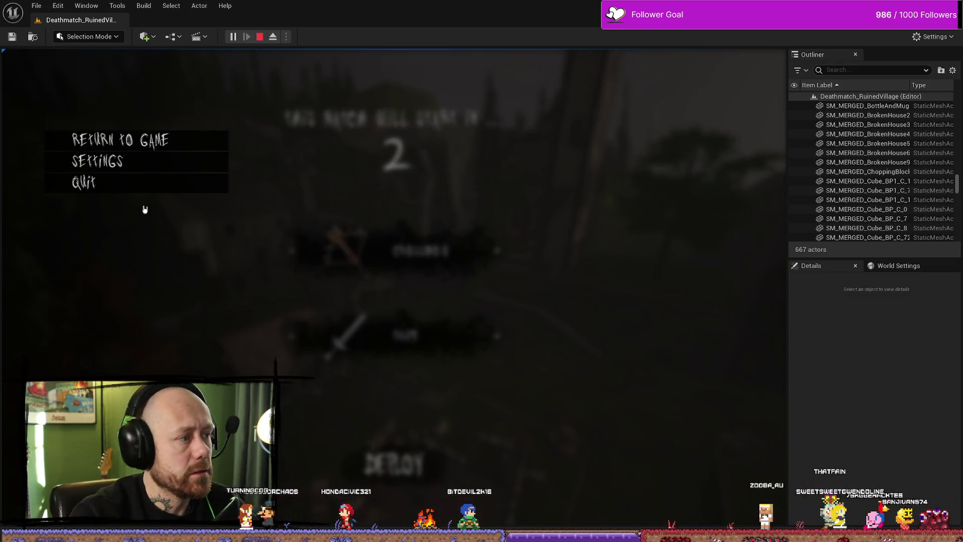
click(150, 186)
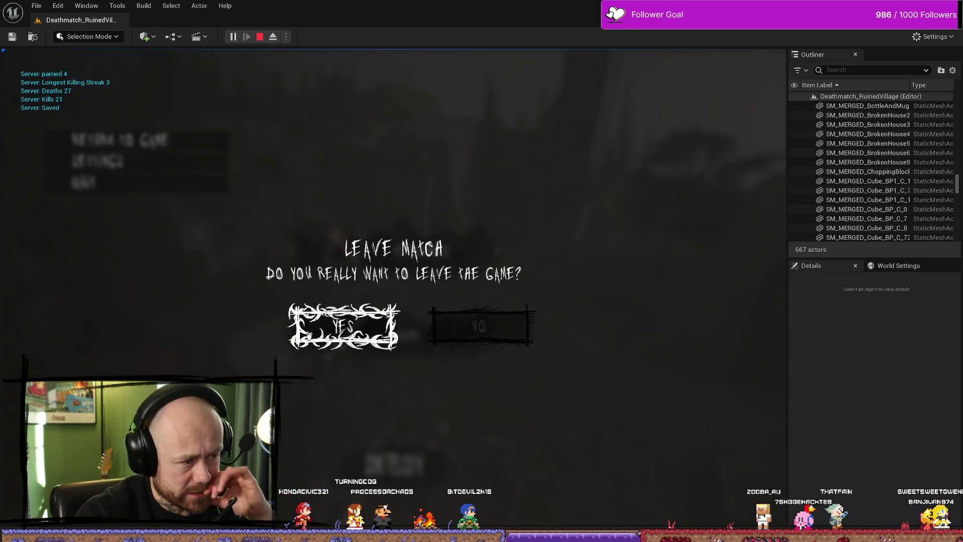
key(alt+Tab)
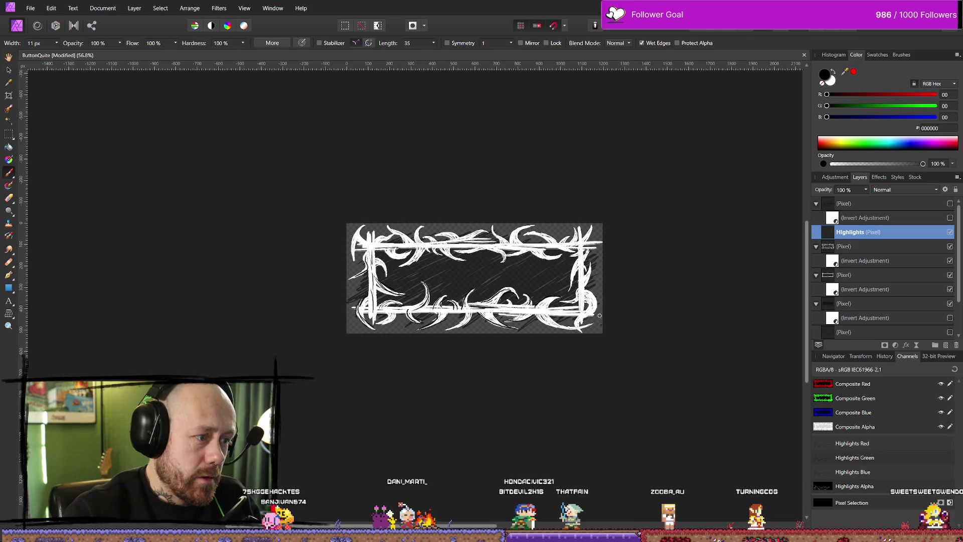
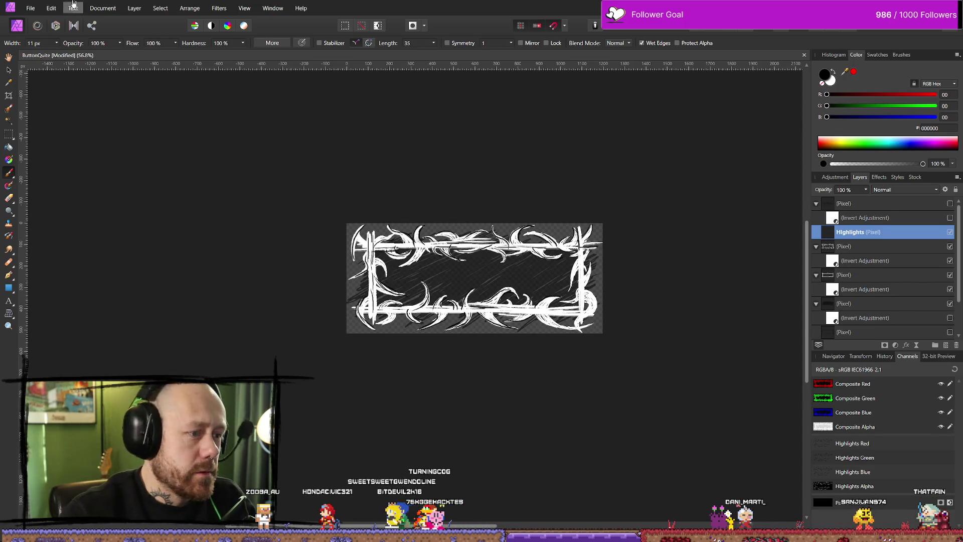
Step: Export the white thorny frame as a PNG, appending 'WithHighlights' to the hovered-frame file name
click(30, 8)
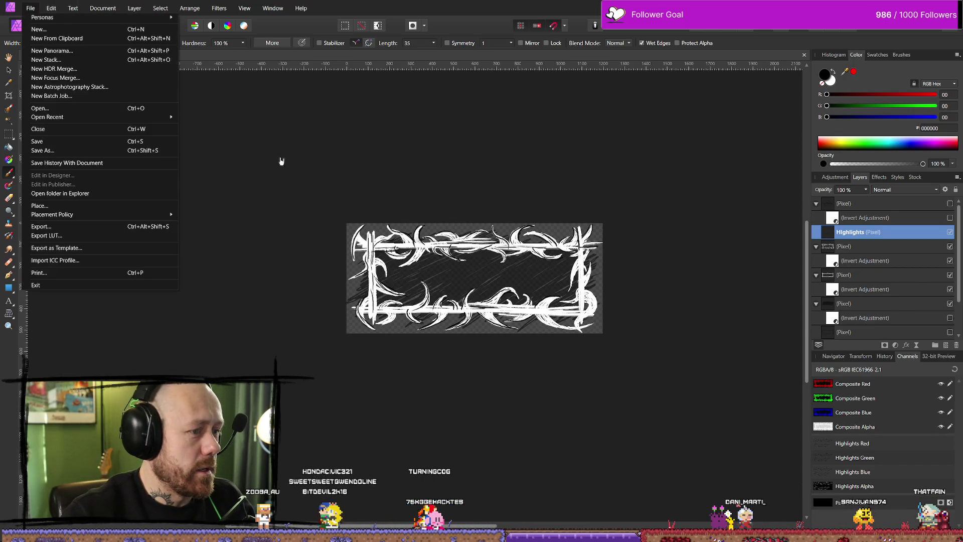
click(92, 226)
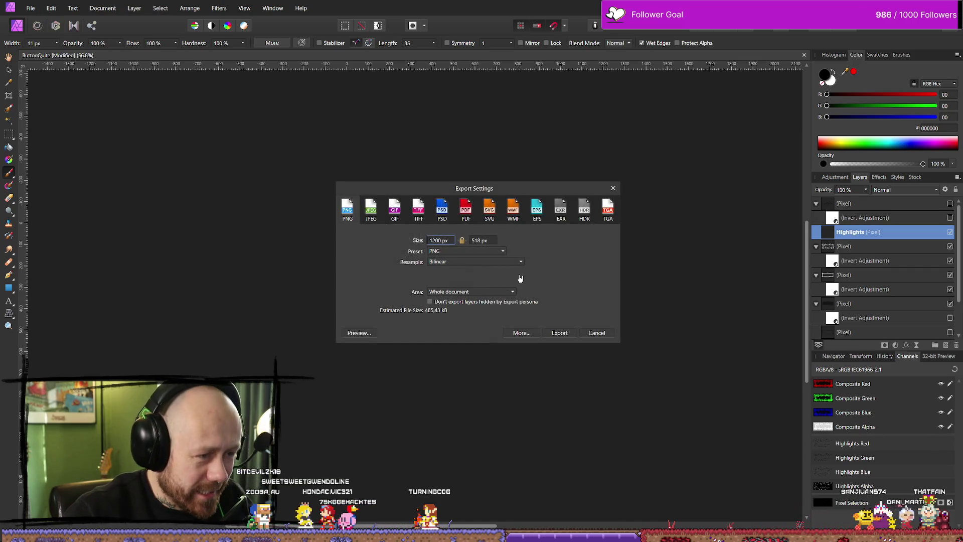
click(558, 332)
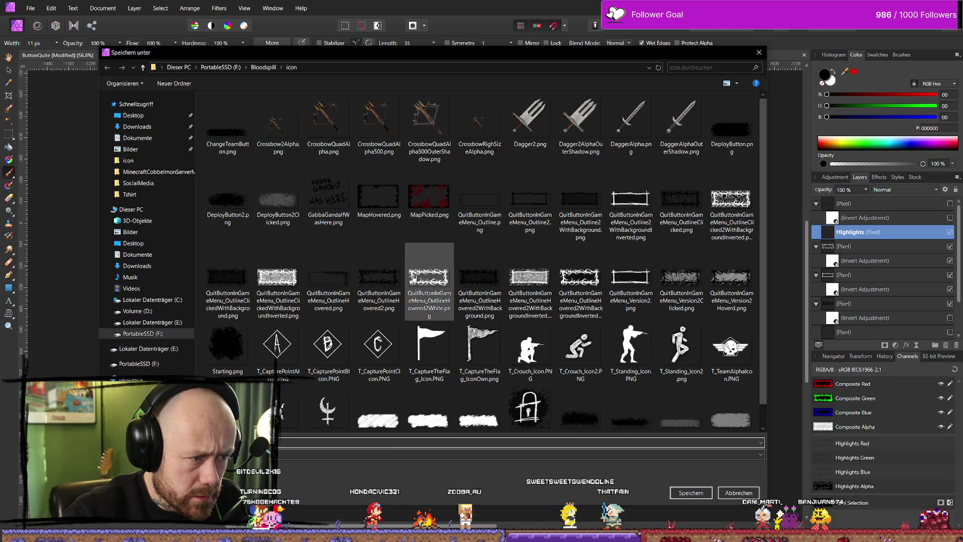
click(580, 281)
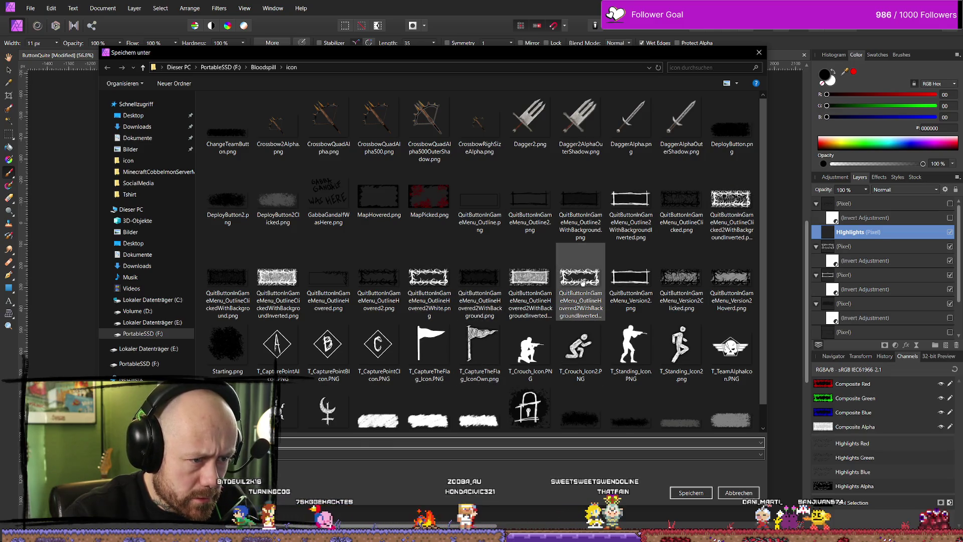
click(355, 442)
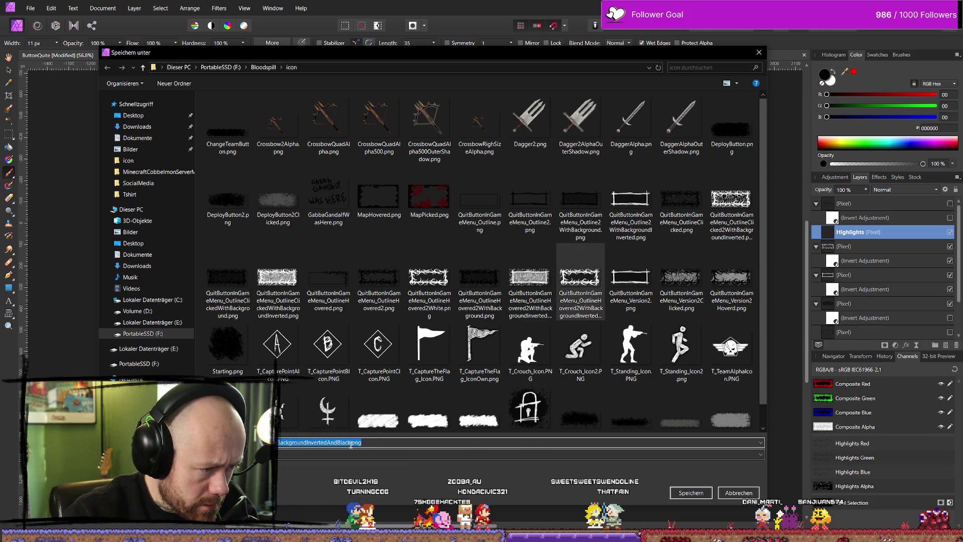
click(351, 442)
text(With)
text(Outl)
text(in)
key(BackSpace)
key(BackSpace)
key(BackSpace)
text(Highl)
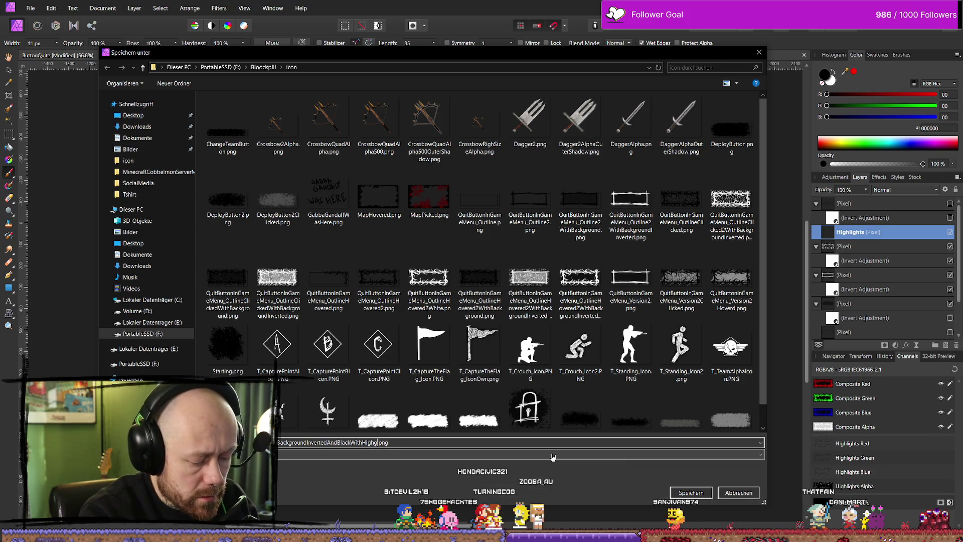
text(ights)
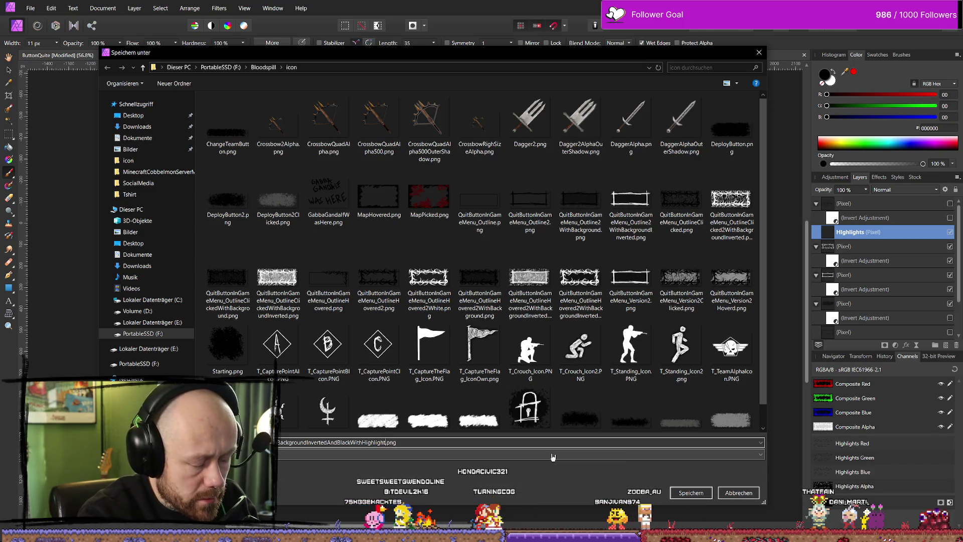
key(Return)
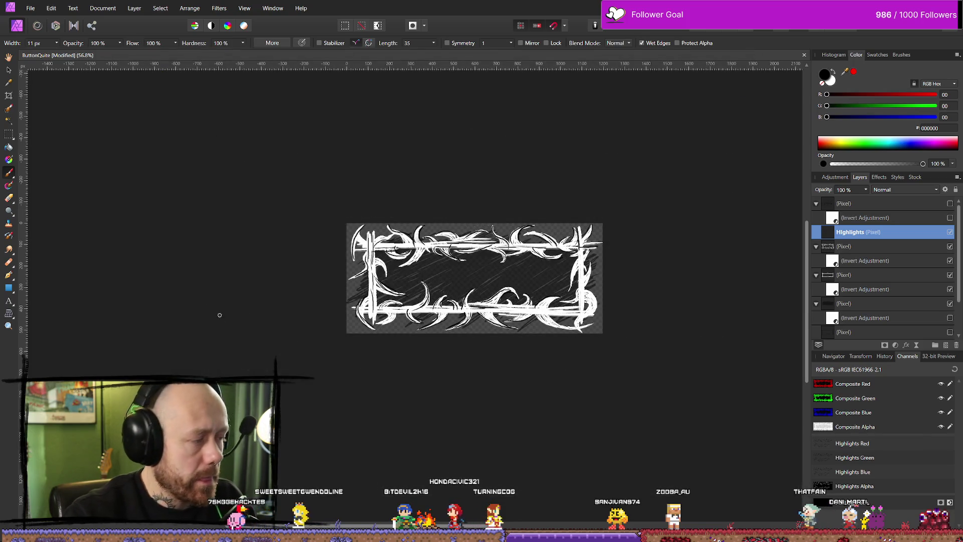
key(alt+Tab)
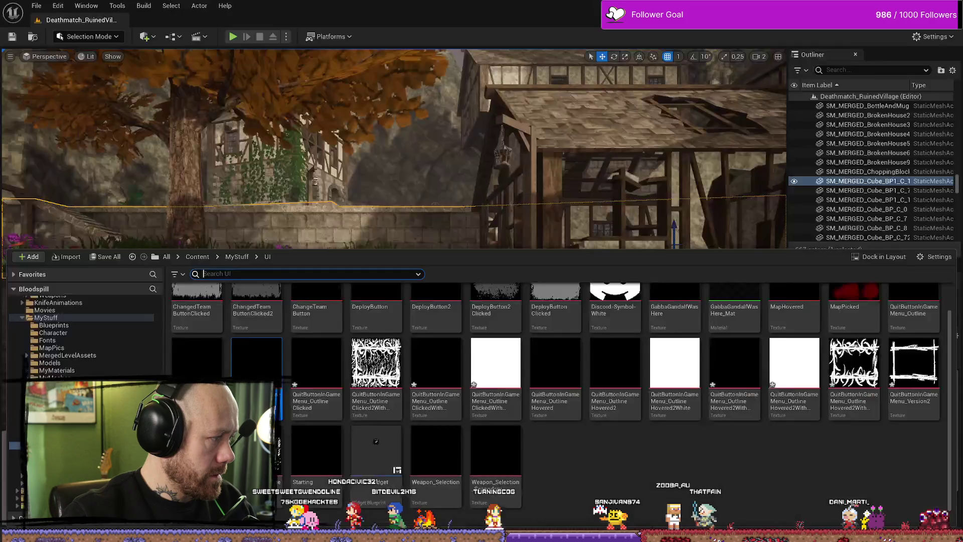
key(ctrl+space)
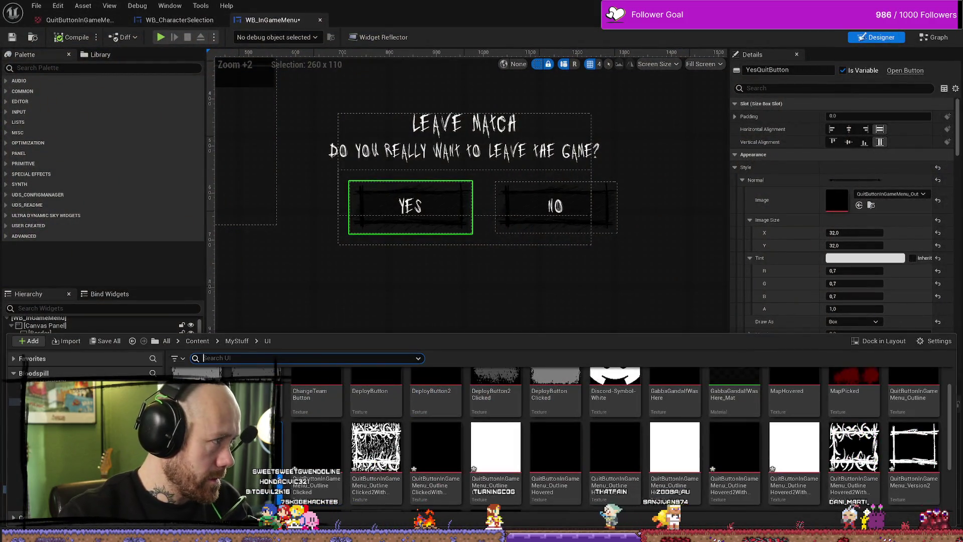
key(alt+Tab)
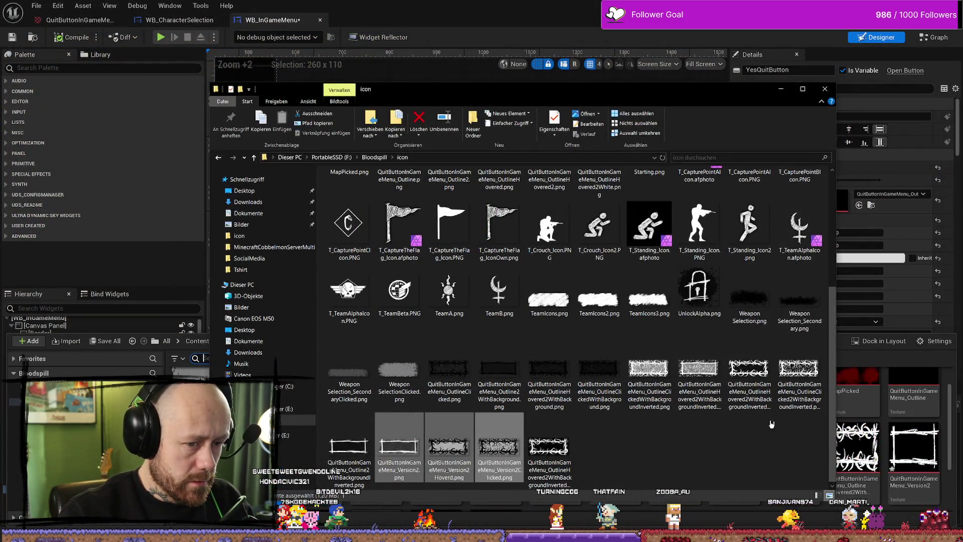
click(689, 446)
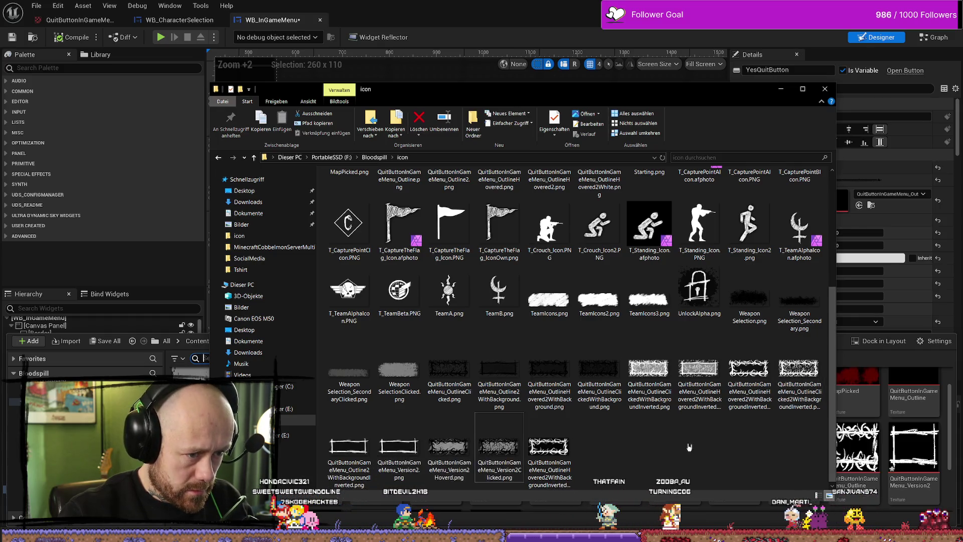
click(758, 382)
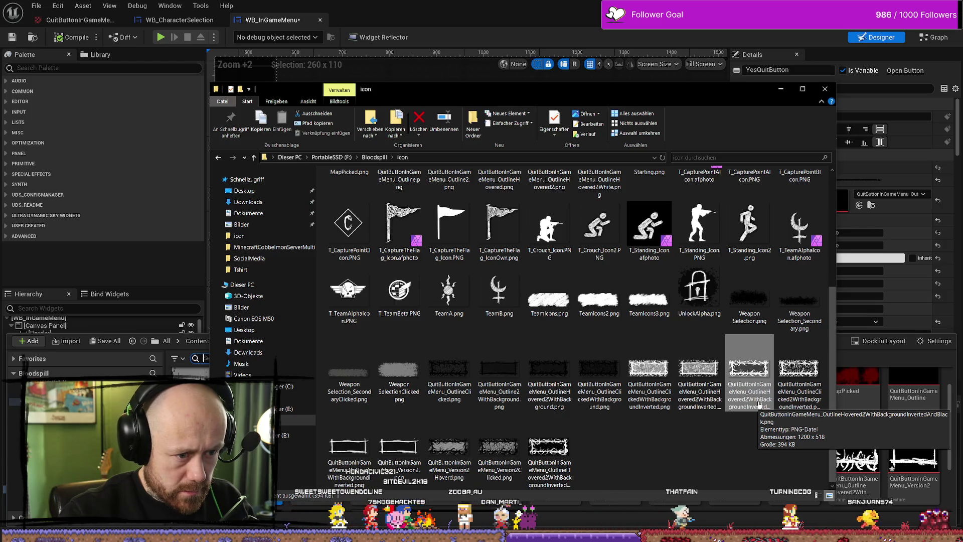
click(549, 448)
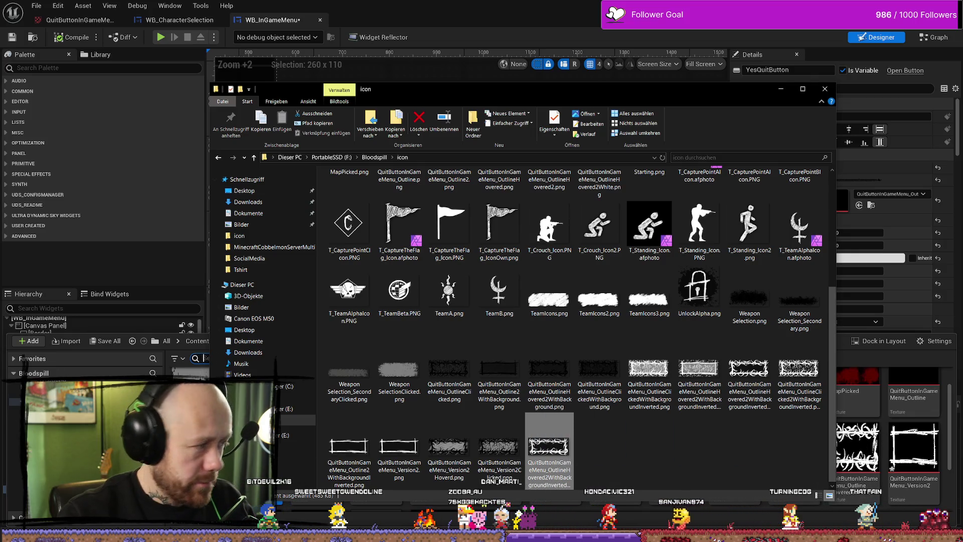
key(alt+Tab)
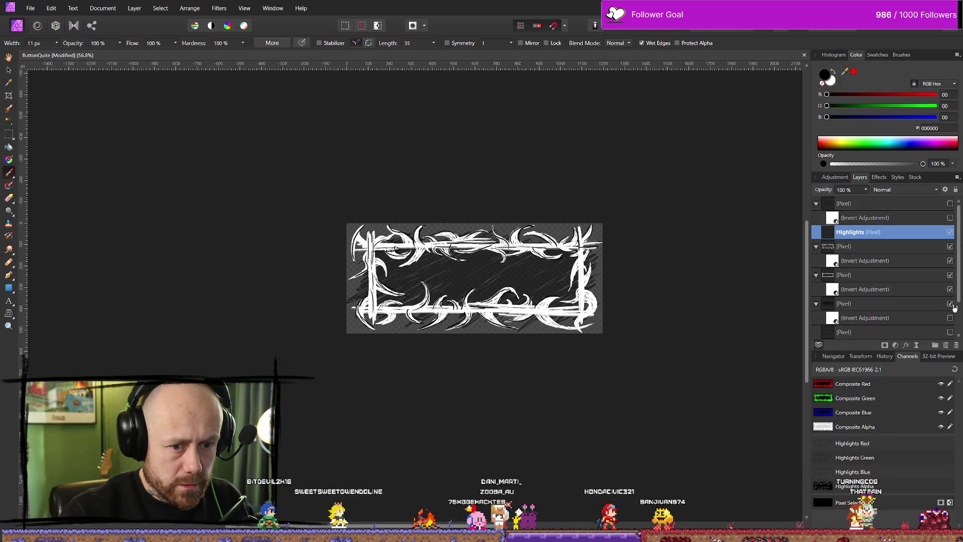
Step: Hide the dark hatched fill (Pixel) layer
click(949, 304)
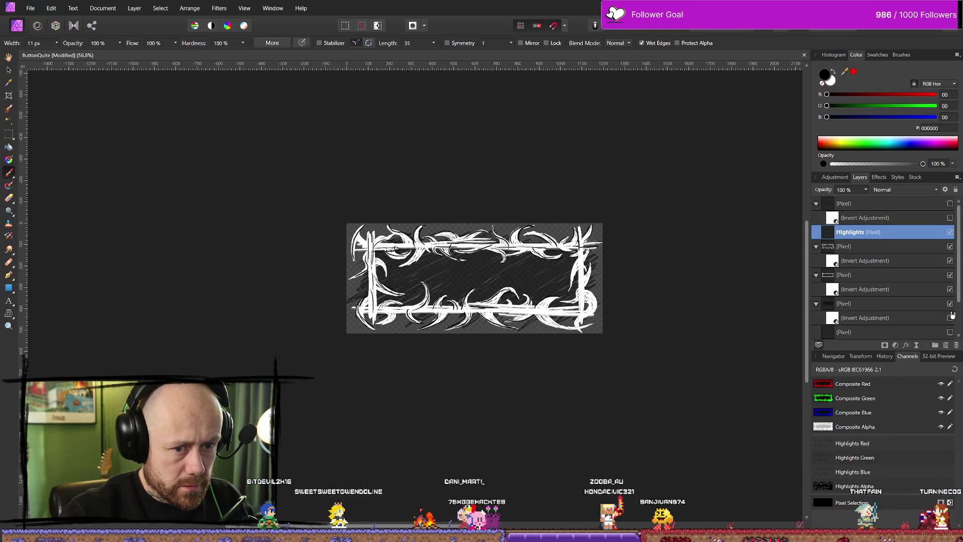
click(950, 304)
scroll(952, 309, down, 1)
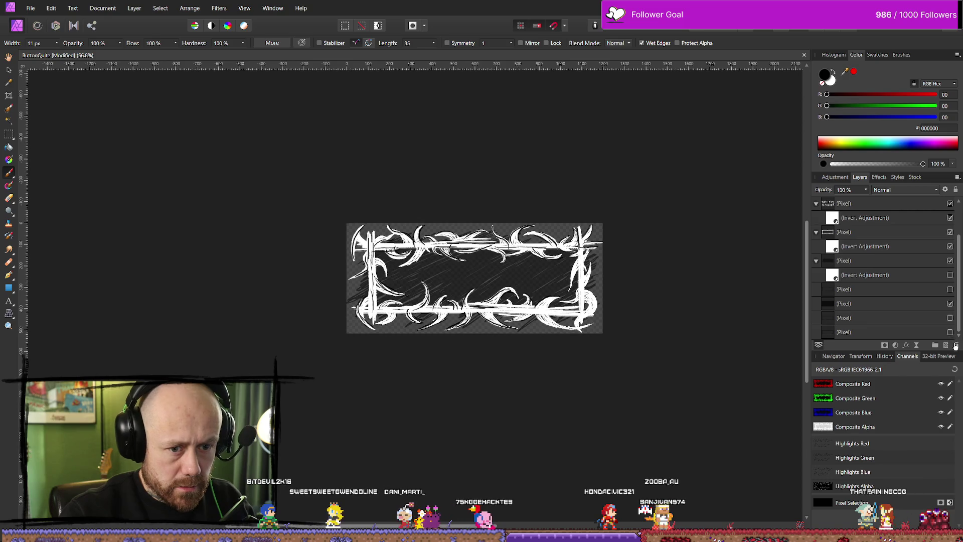
click(950, 304)
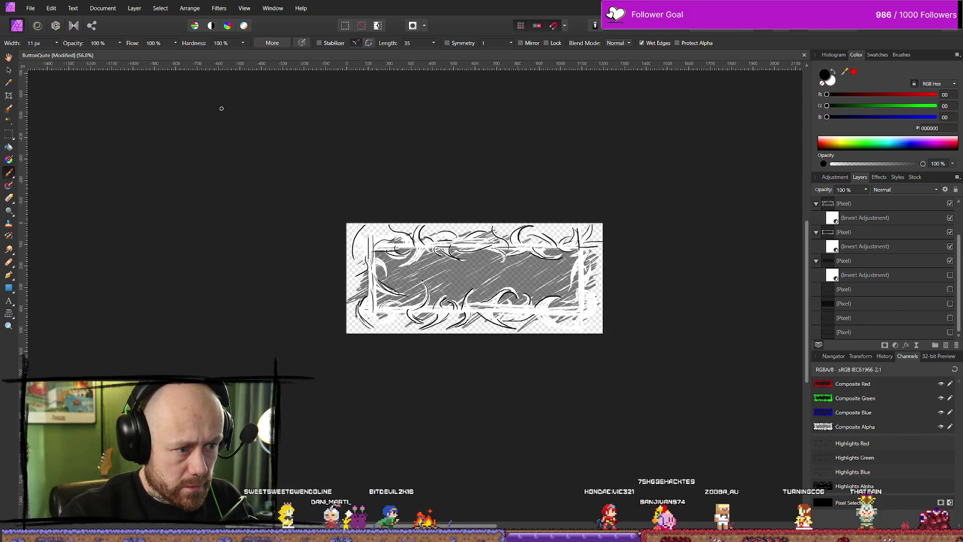
Step: Re-export the frame as a transparent PNG, replacing the existing WithHighlights file
click(30, 8)
click(50, 226)
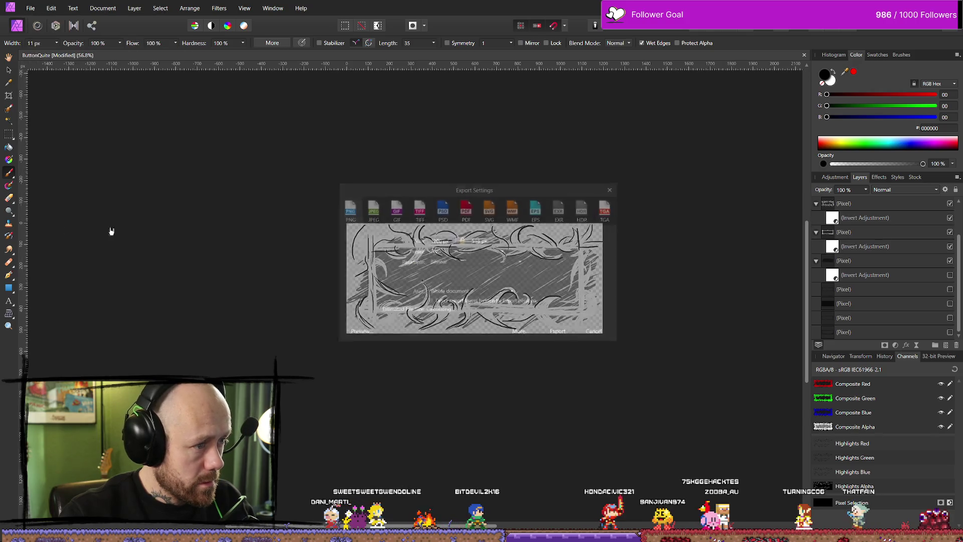
click(565, 334)
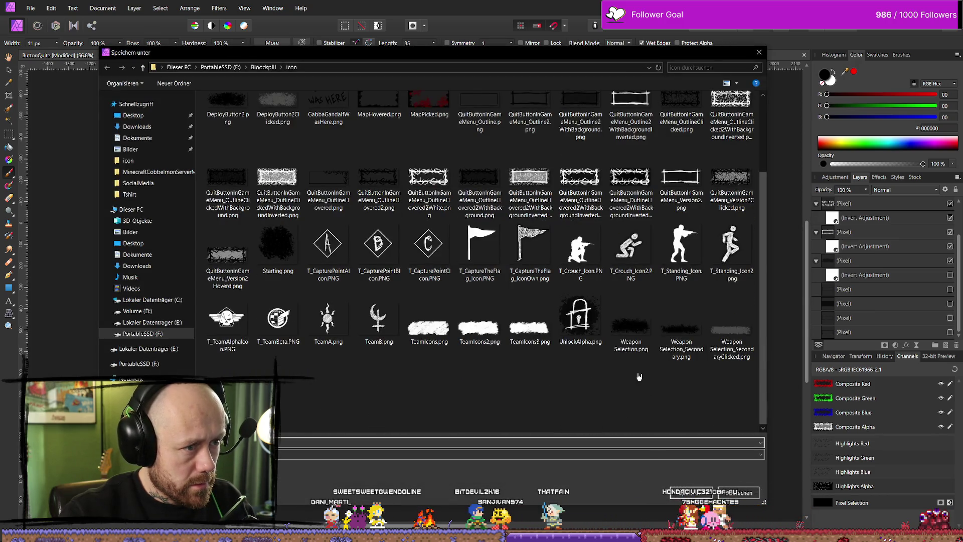
click(631, 198)
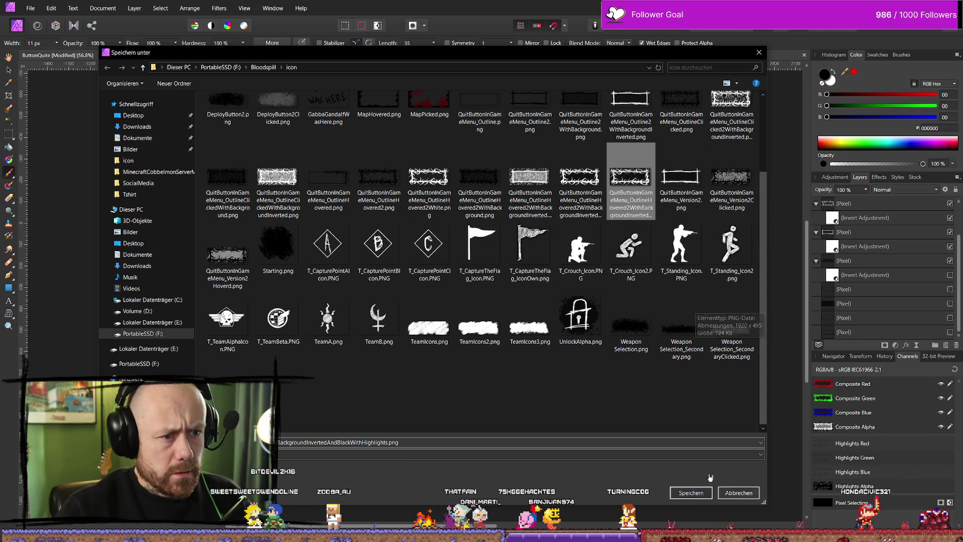
click(691, 493)
click(520, 319)
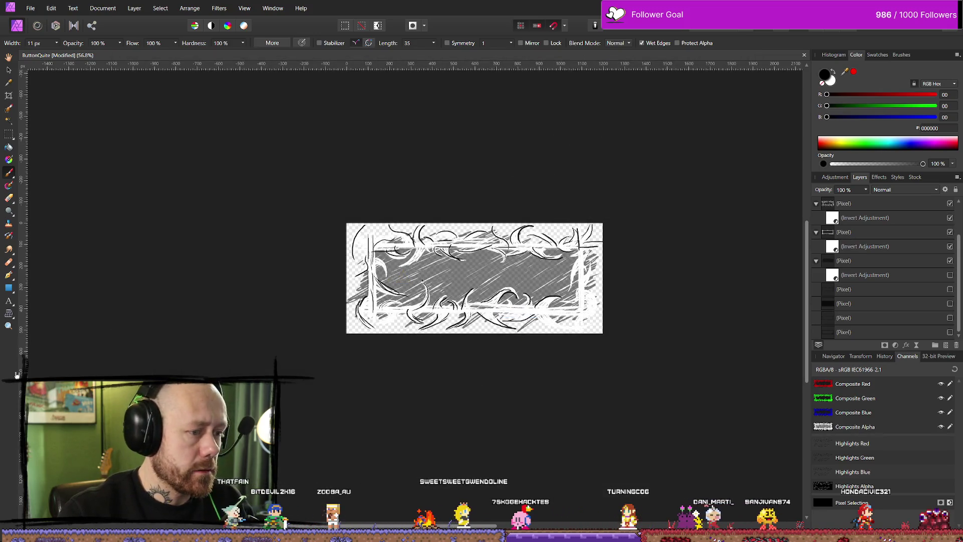
key(alt+Tab)
Step: Import the new highlights frame PNG from the icon folder into the UI content folder
key(ctrl+space)
key(alt+Tab)
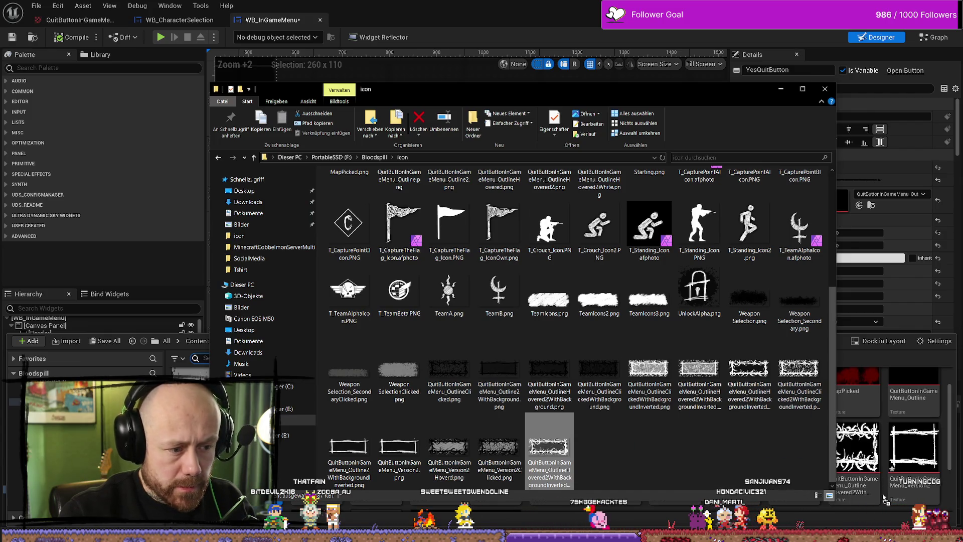
drag(885, 500, 885, 499)
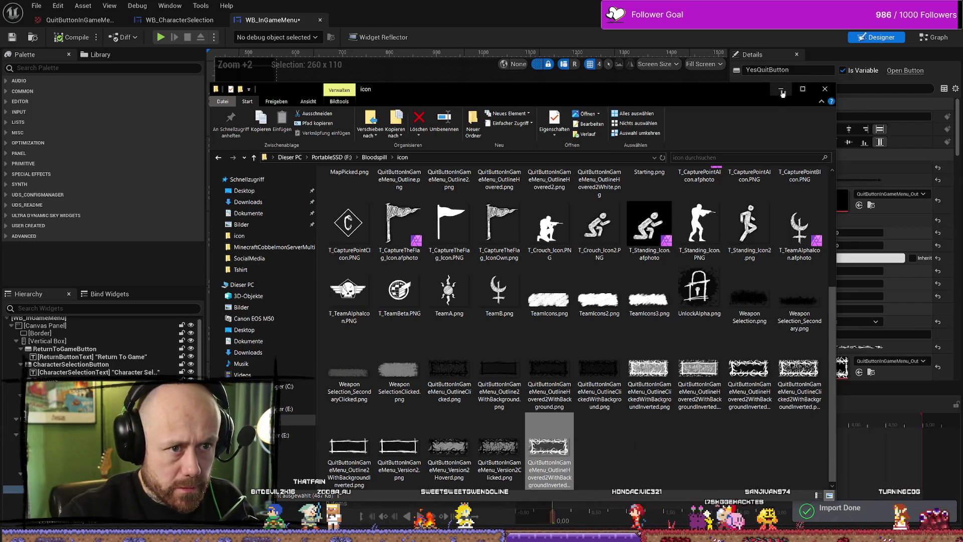
click(854, 404)
Step: Set the new texture as YesQuitButton's Hovered image and save WB_InGameMenu
key(ctrl+space)
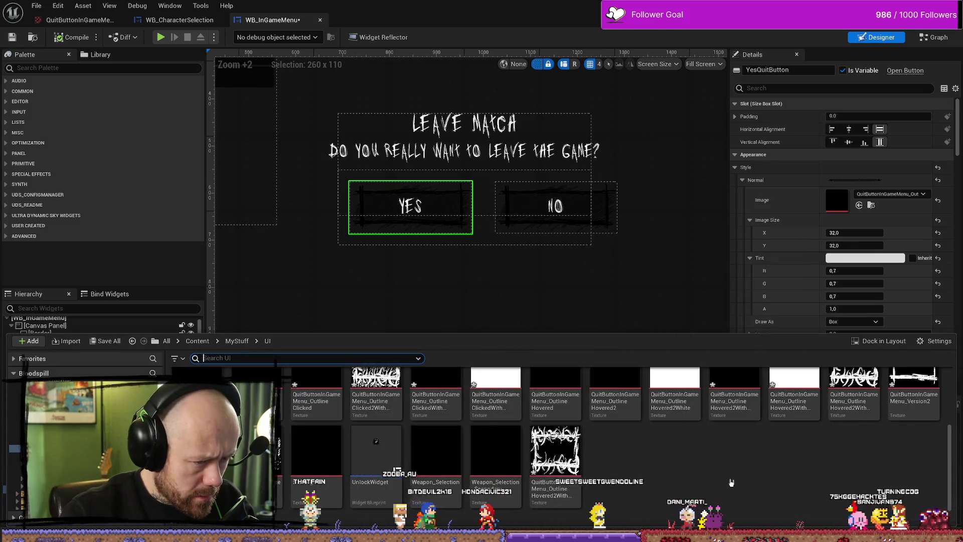
mouse_move(566, 464)
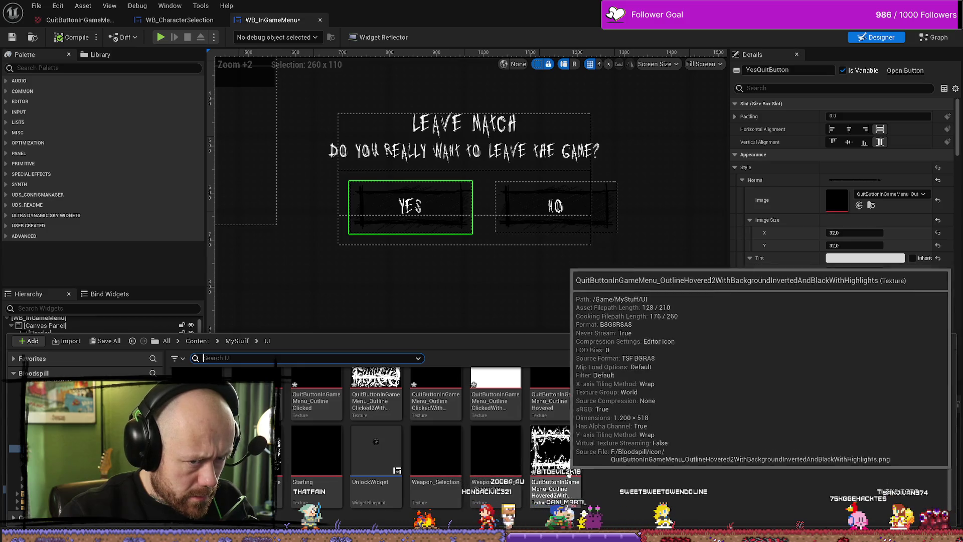
mouse_move(567, 464)
mouse_down()
mouse_move(637, 368)
mouse_move(752, 283)
mouse_move(792, 297)
mouse_move(792, 203)
mouse_move(792, 213)
mouse_up()
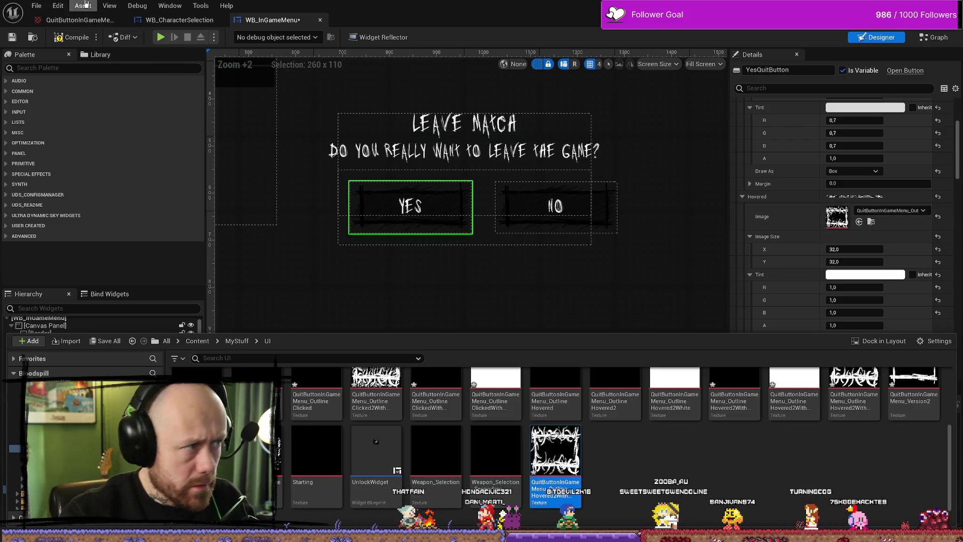
click(38, 5)
click(60, 61)
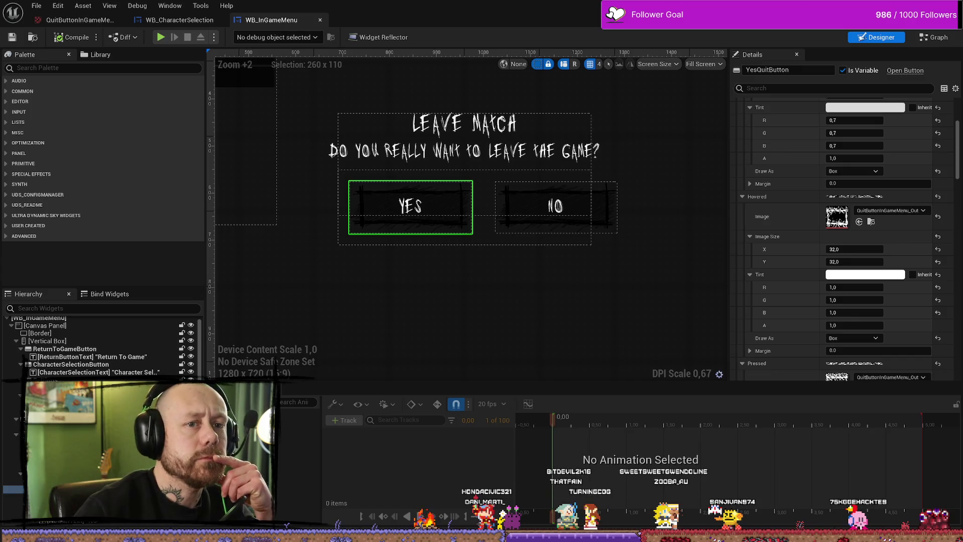
key(alt+Tab)
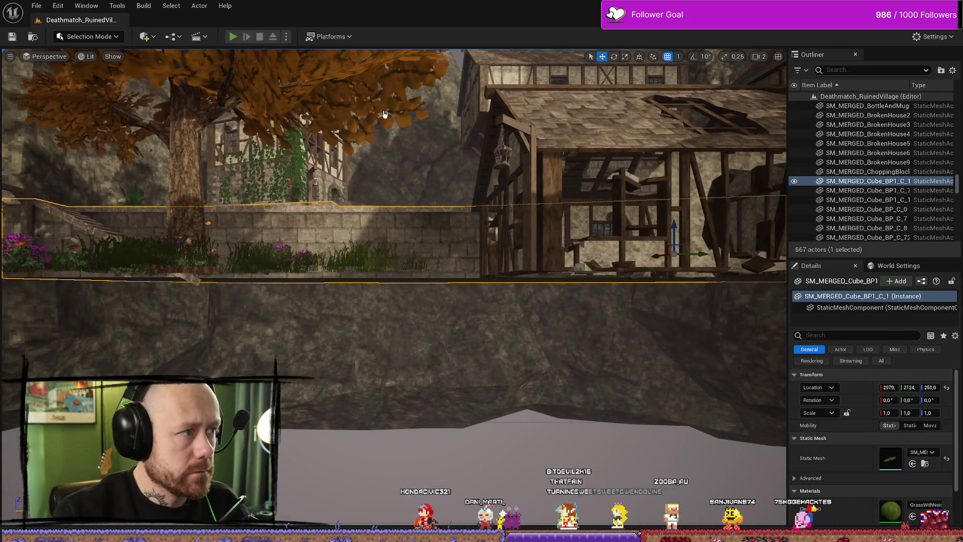
Step: Play-test the level, open Leave Match from the pause menu and check the thorny hover frame
key(alt+p)
click(83, 182)
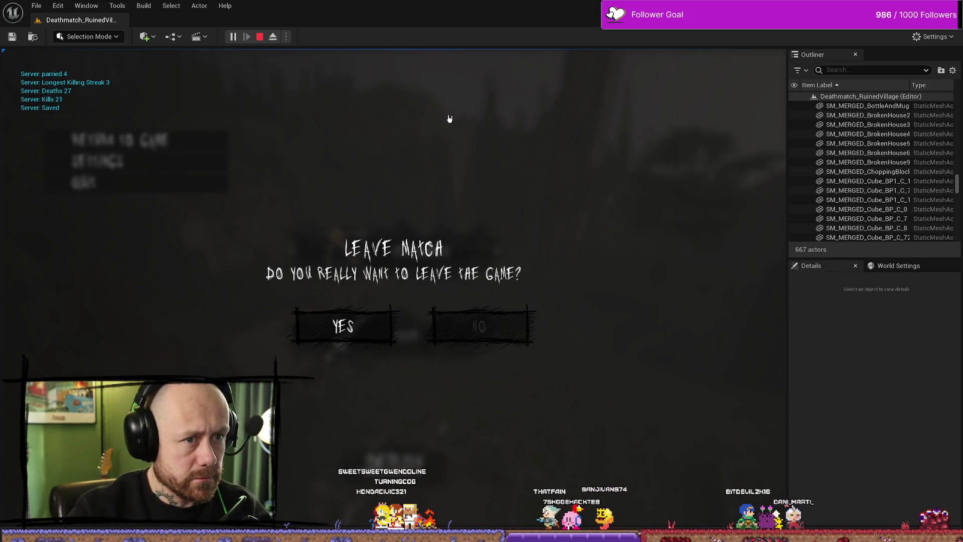
click(468, 224)
key(f)
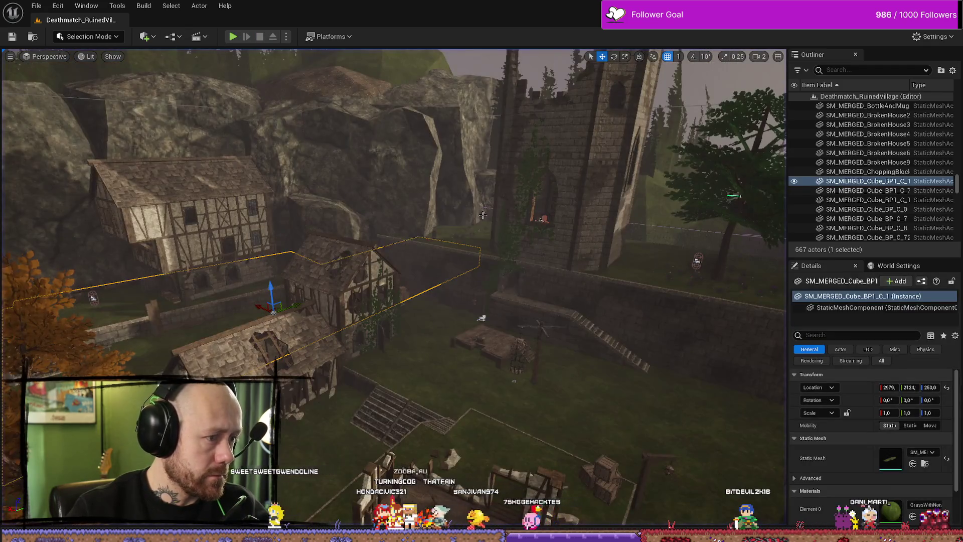
click(232, 37)
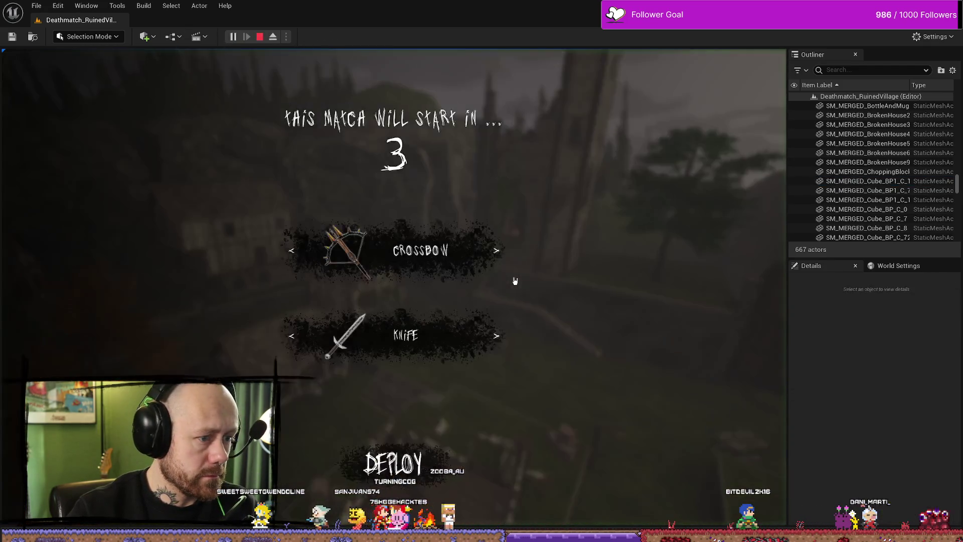
key(Escape)
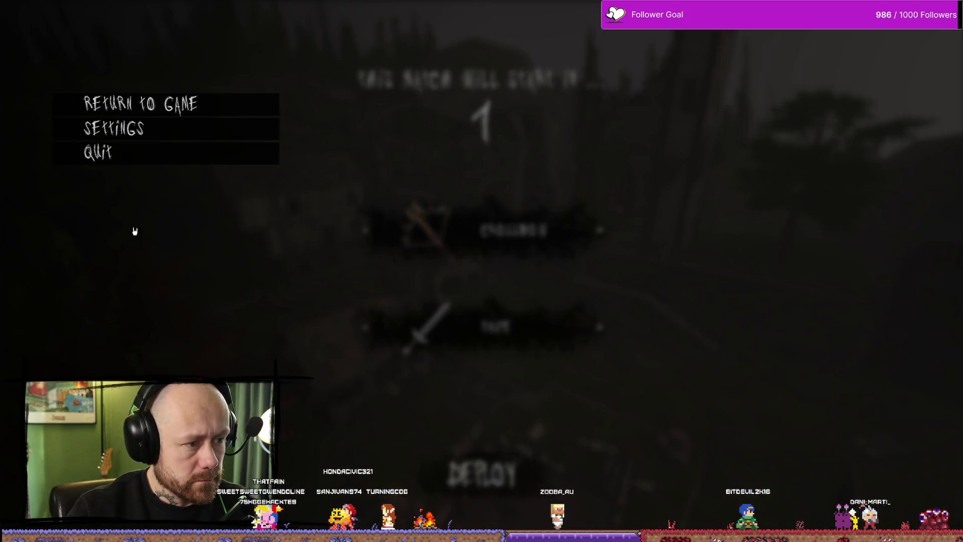
click(137, 153)
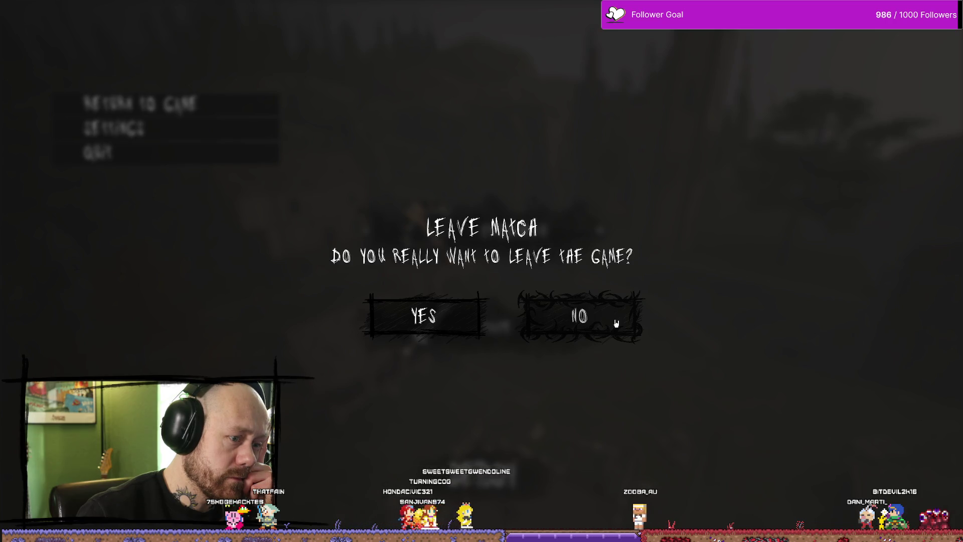
key(Left)
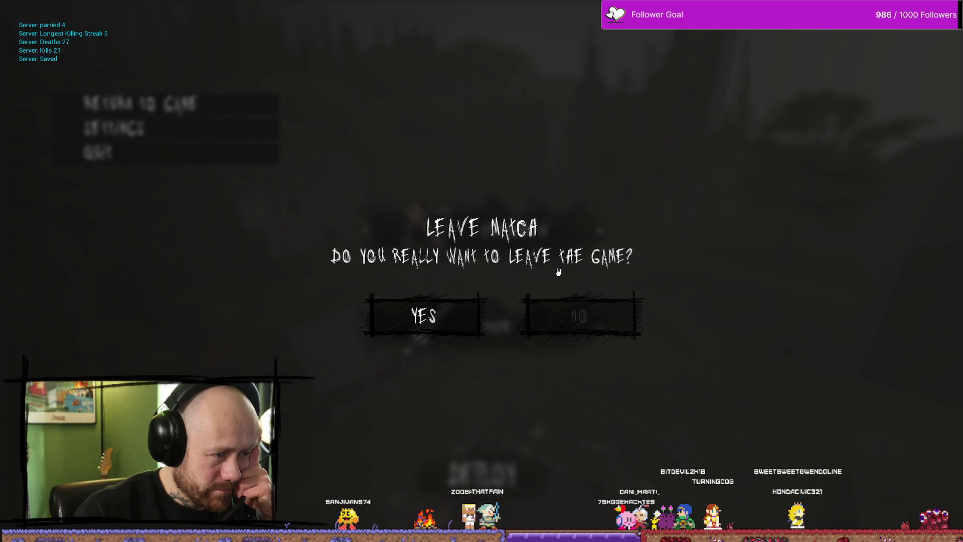
key(Escape)
Step: Return to Affinity Photo and select the (Pixel) frame layer
key(ctrl+space)
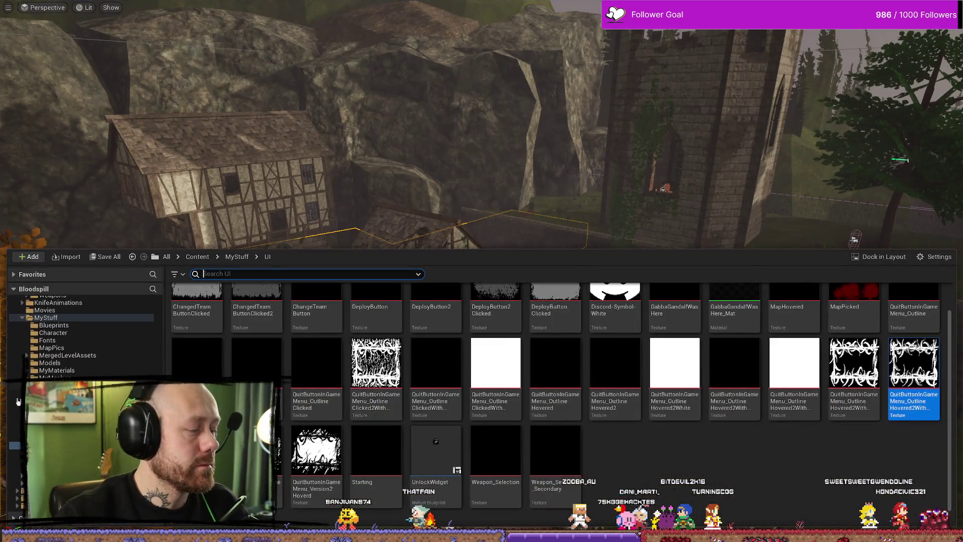
key(alt+Tab)
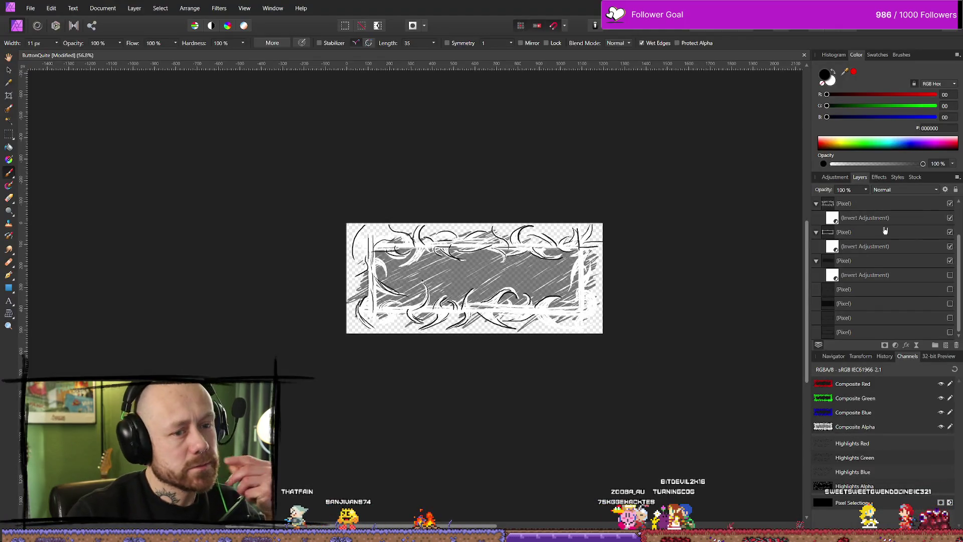
click(884, 233)
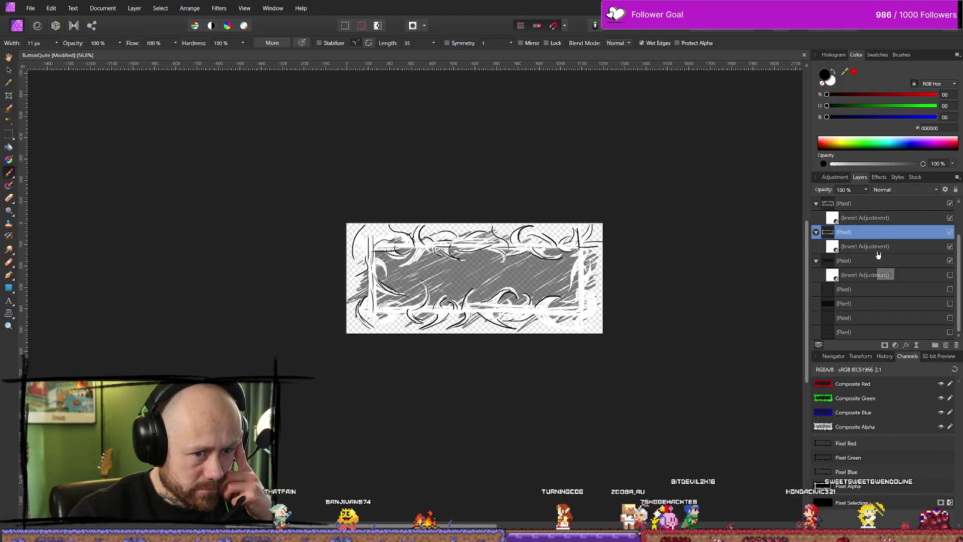
Step: Select the Highlights layer in the Layers panel and pick the Eraser Brush
scroll(876, 249, up, 2)
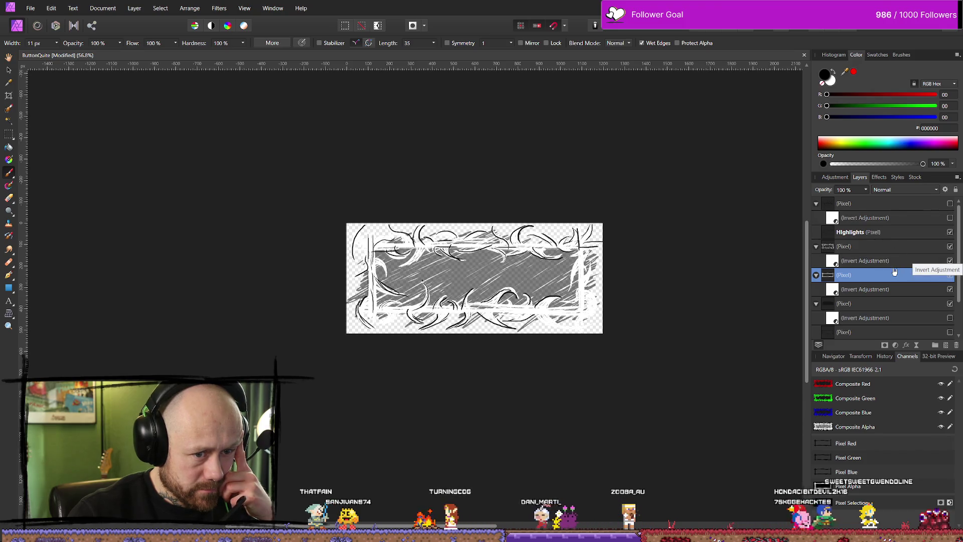
scroll(880, 260, down, 2)
scroll(880, 253, up, 1)
scroll(877, 233, down, 1)
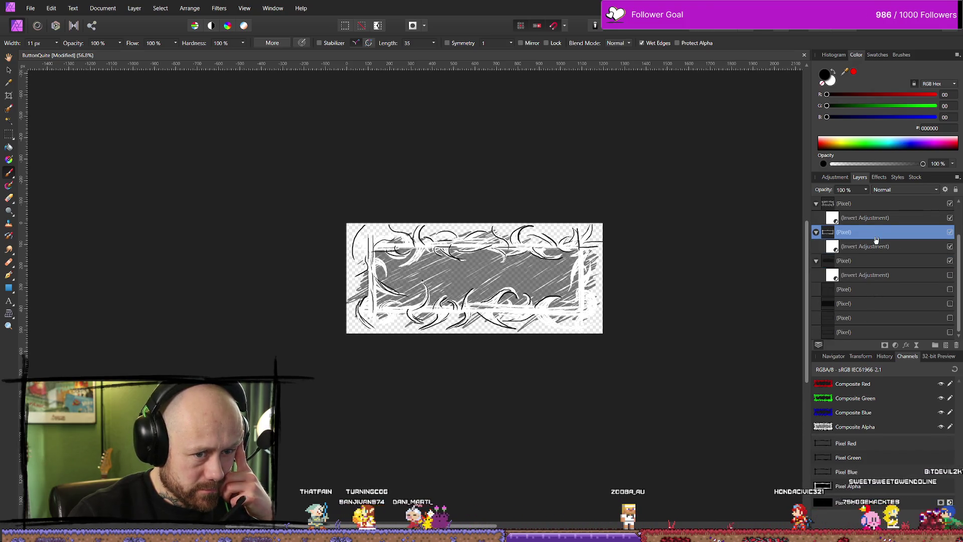
scroll(876, 240, up, 2)
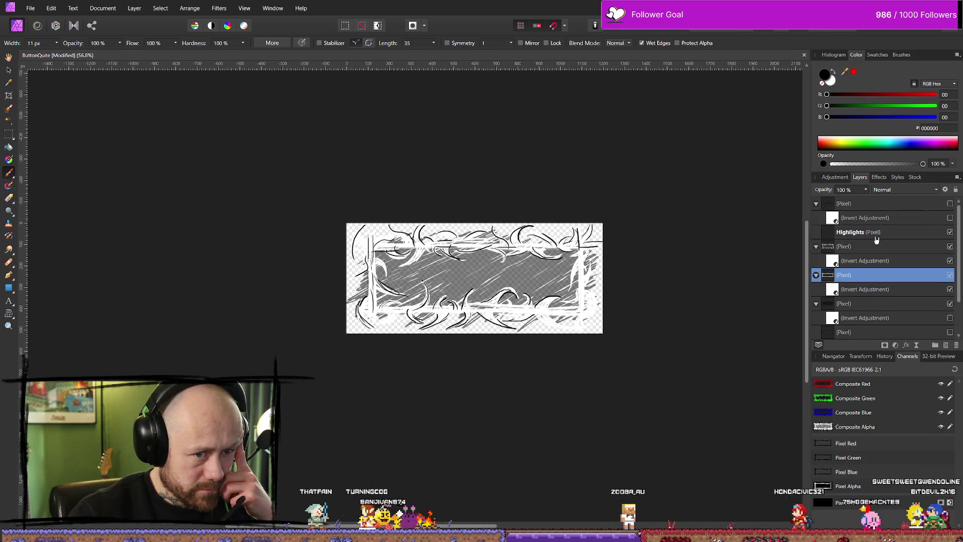
click(945, 234)
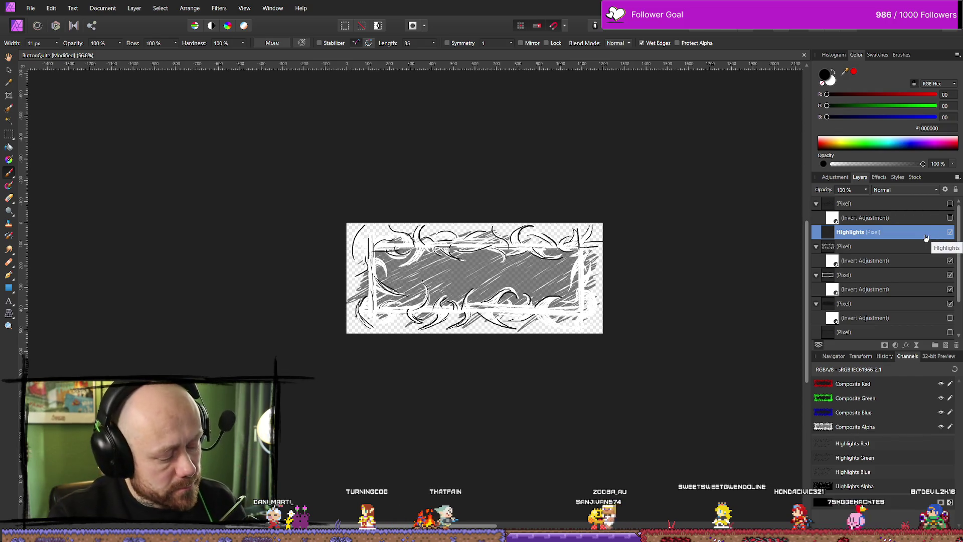
click(12, 199)
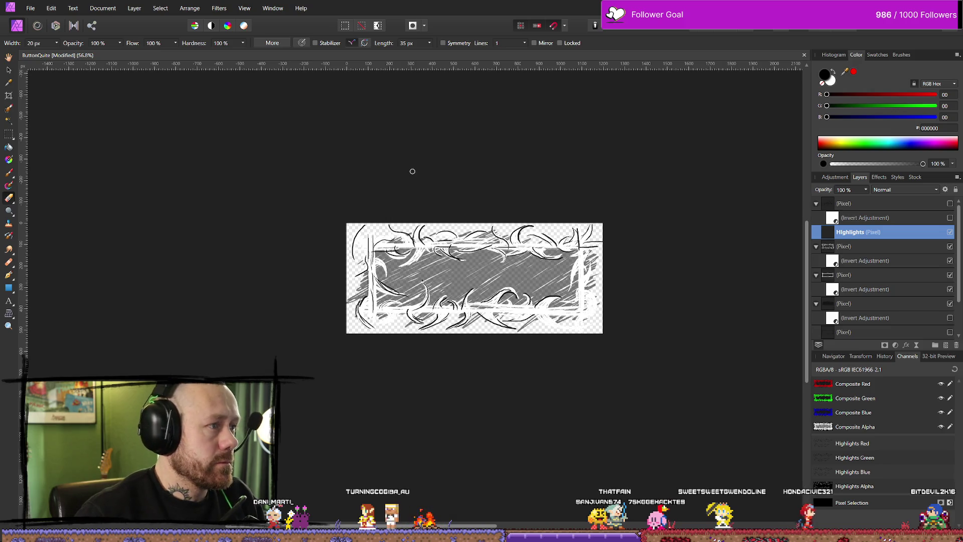
Step: Widen the eraser and erase the black swirls along the top-left, bottom and top-right edges
click(57, 43)
drag(61, 53, 78, 53)
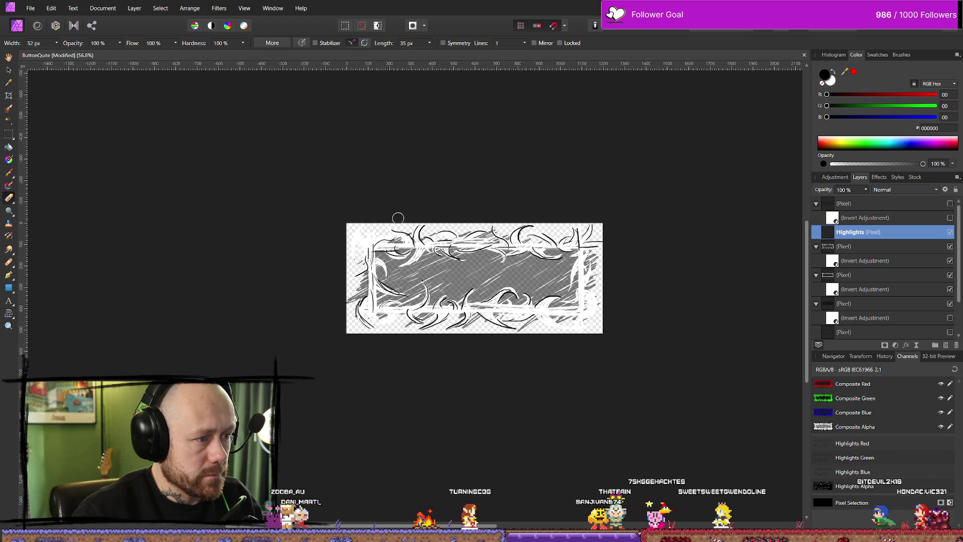
mouse_move(361, 235)
mouse_down()
mouse_move(445, 232)
mouse_move(381, 281)
mouse_move(390, 304)
mouse_up()
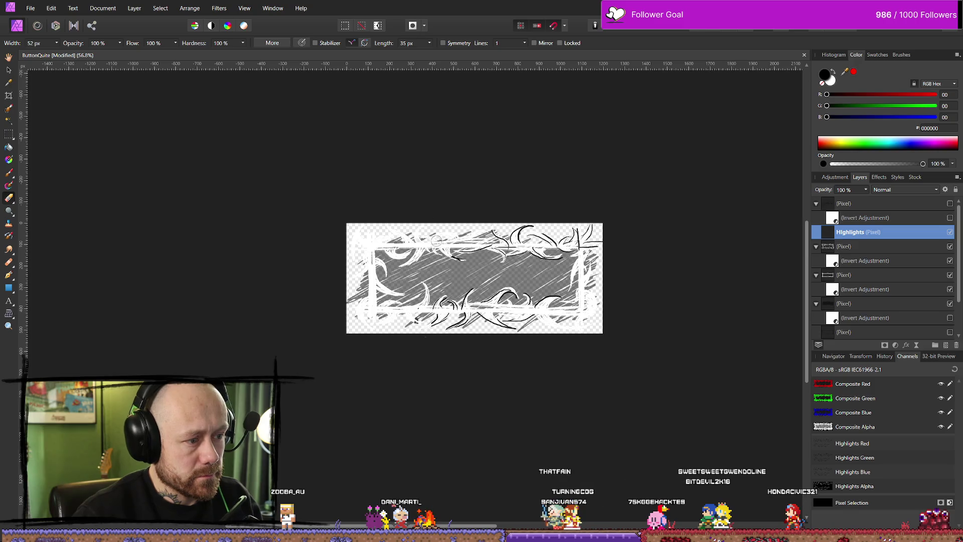
drag(495, 339, 520, 327)
mouse_move(558, 215)
mouse_down()
mouse_move(582, 240)
mouse_move(606, 210)
mouse_up()
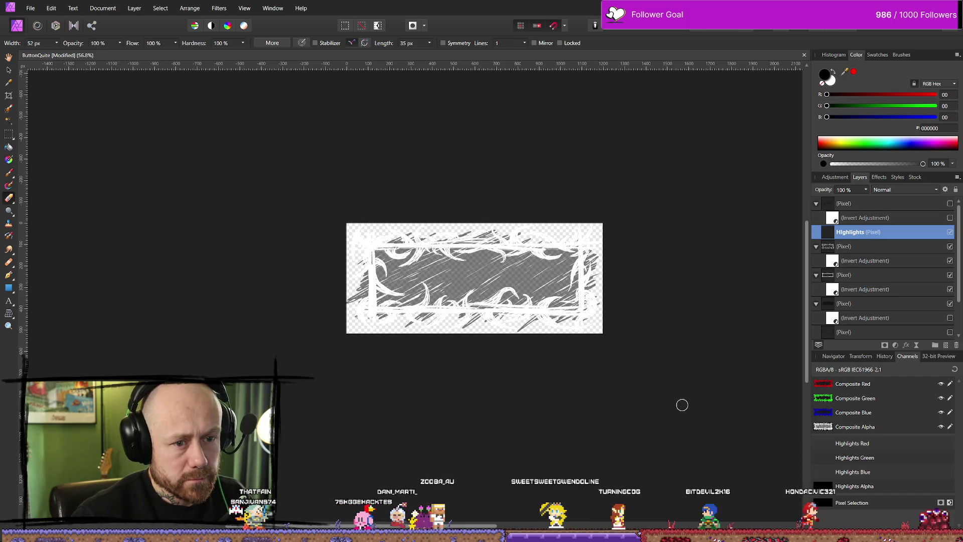
click(890, 249)
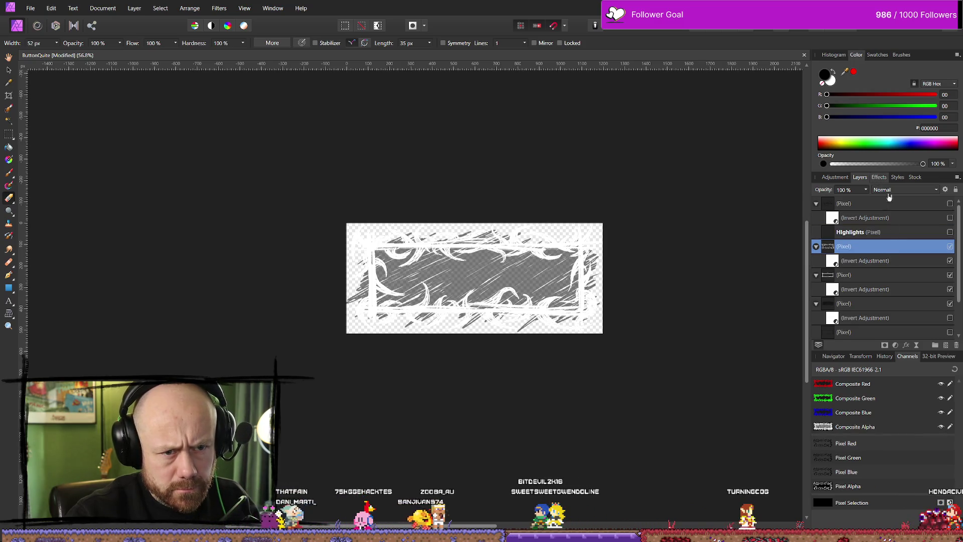
Step: Add a black Outline effect with a 2.3 px radius to the thorny frame group
click(878, 177)
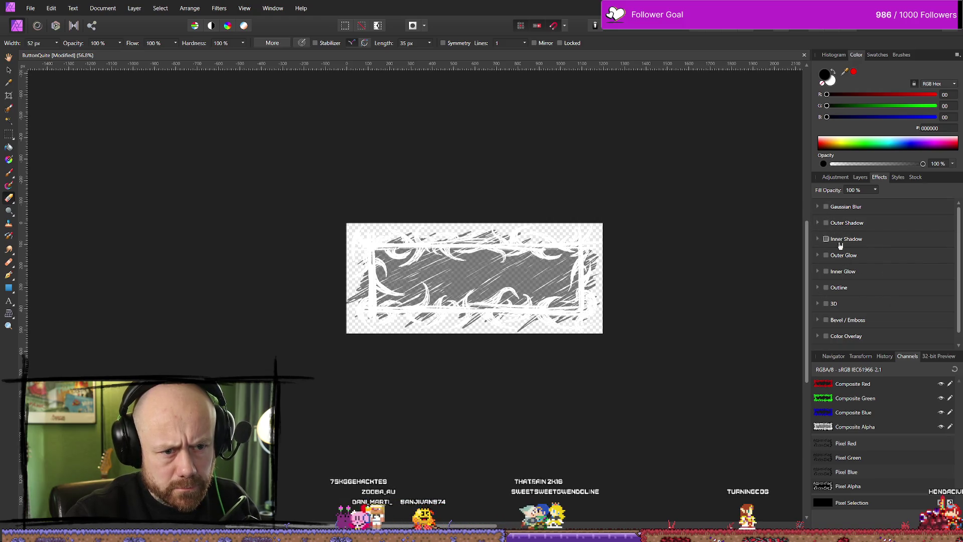
click(826, 287)
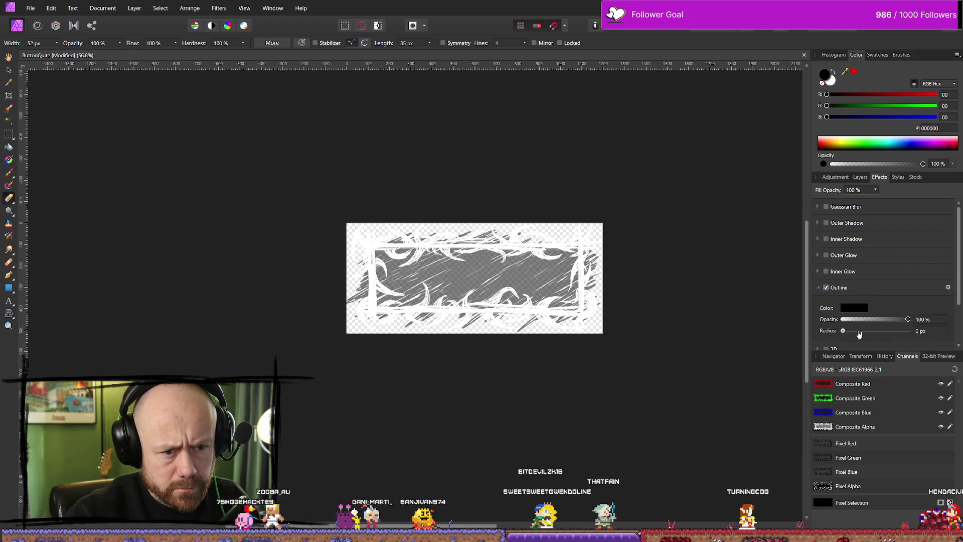
drag(843, 333, 862, 335)
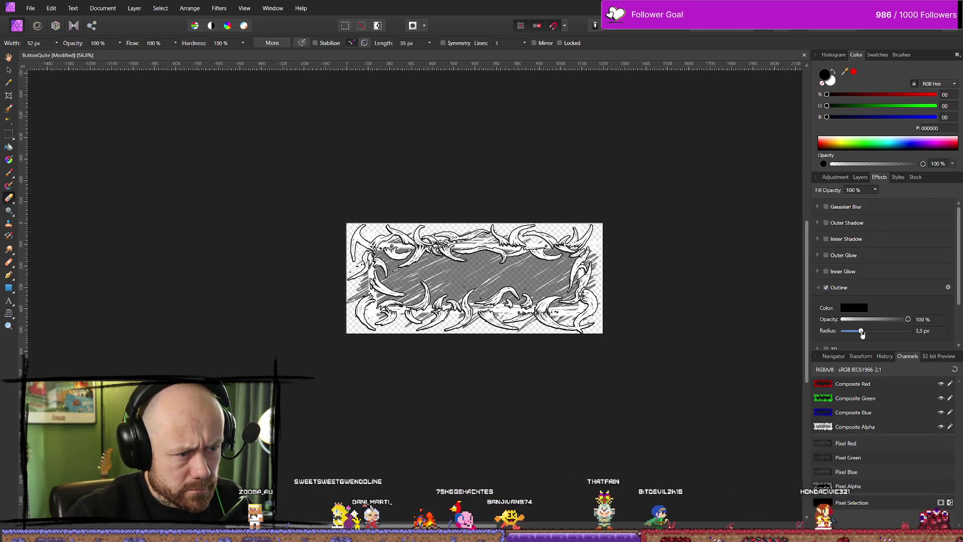
drag(860, 332, 858, 331)
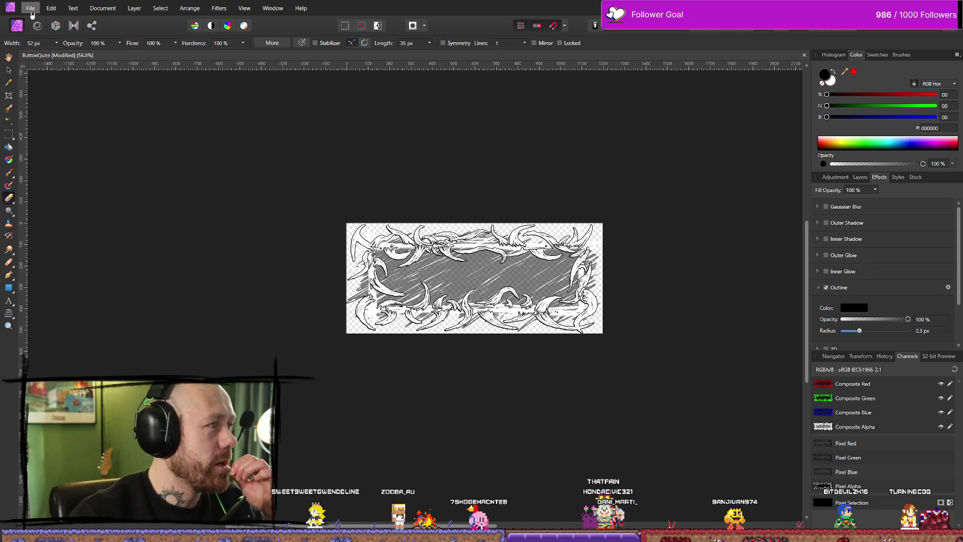
Step: Export the outlined frame as a 1200×518 PNG, overwriting the existing WithHighlights hovered-button file
click(31, 10)
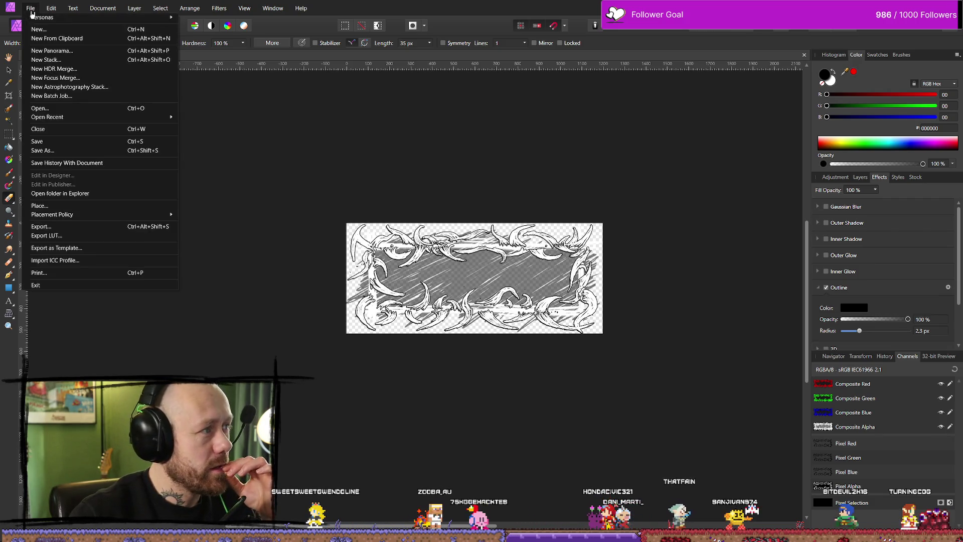
click(62, 229)
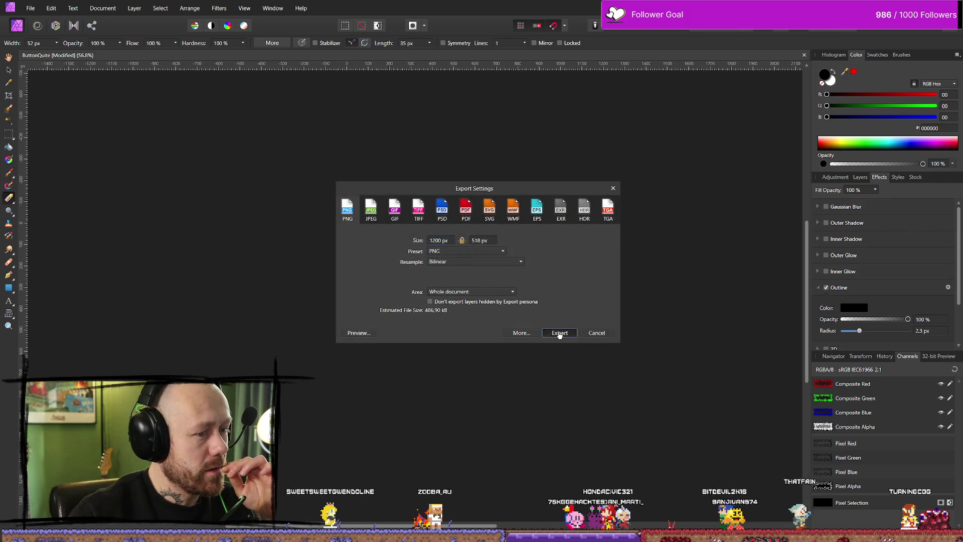
click(560, 333)
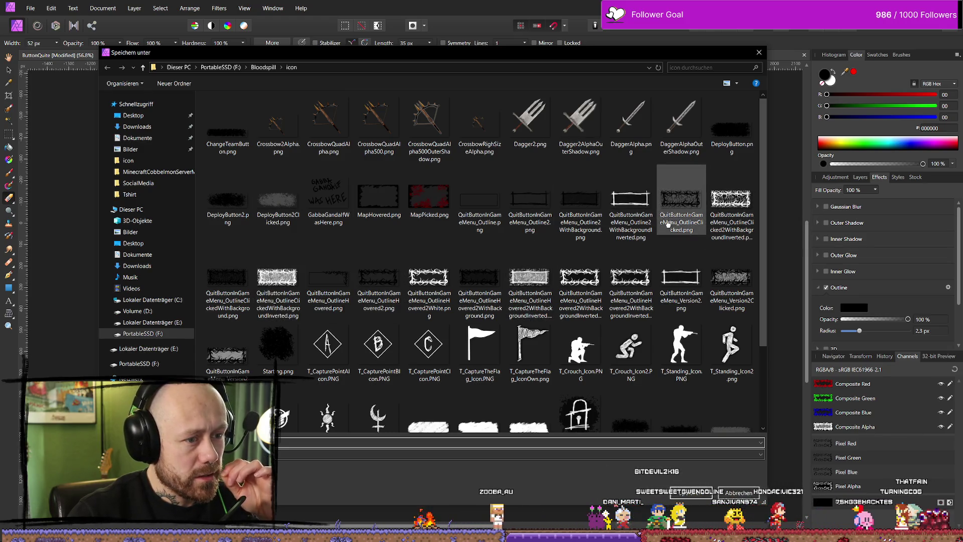
click(632, 275)
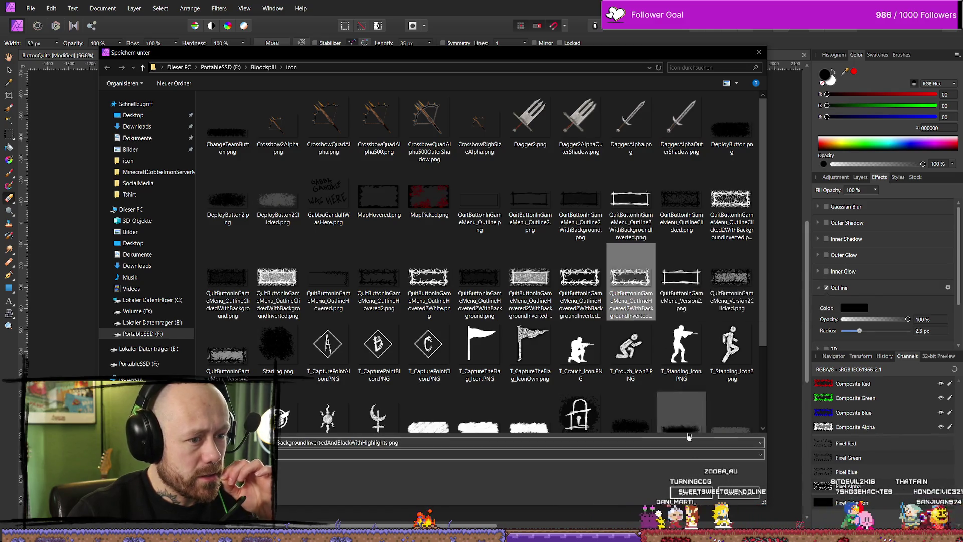
click(691, 482)
click(519, 313)
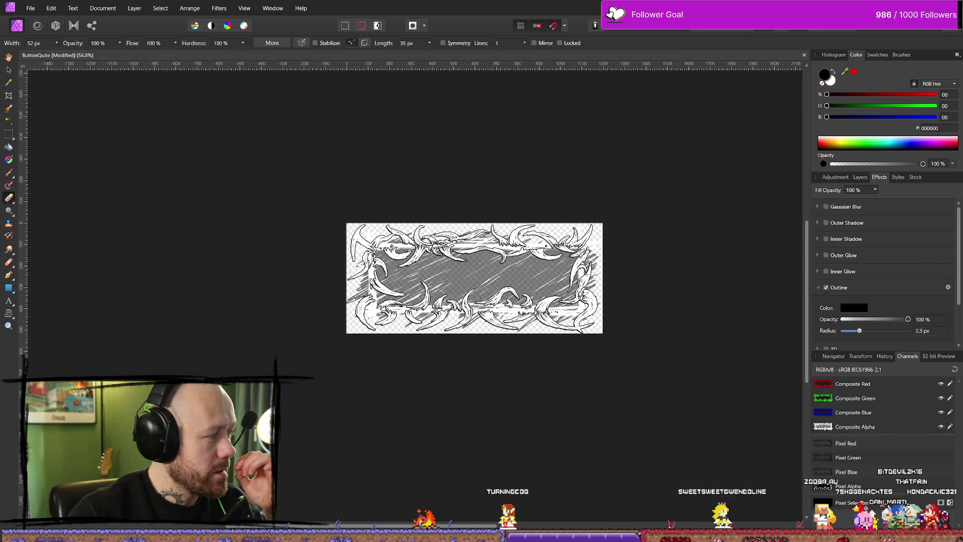
Step: Preview the newly exported hovered-button PNG and review the exported button files in Explorer
key(alt+Tab)
key(ctrl+space)
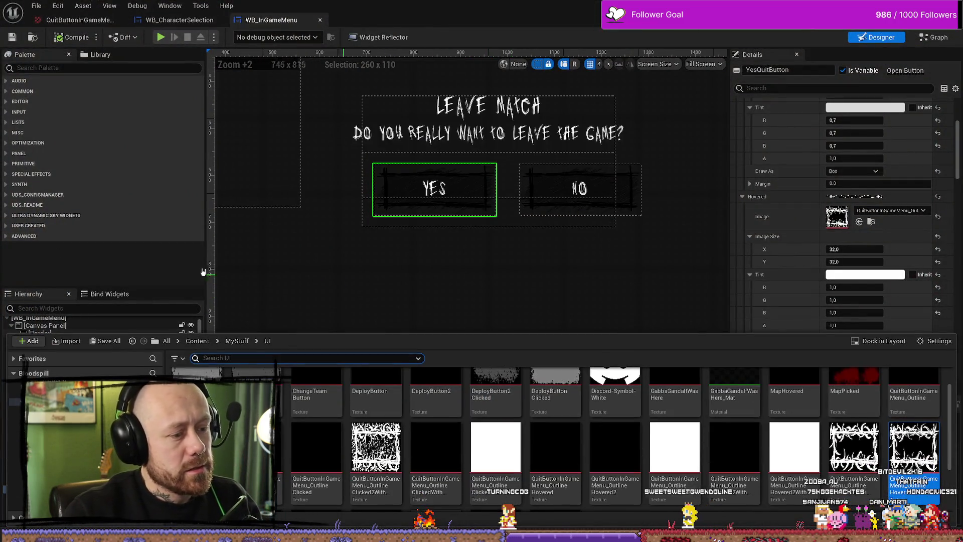
key(alt+Tab)
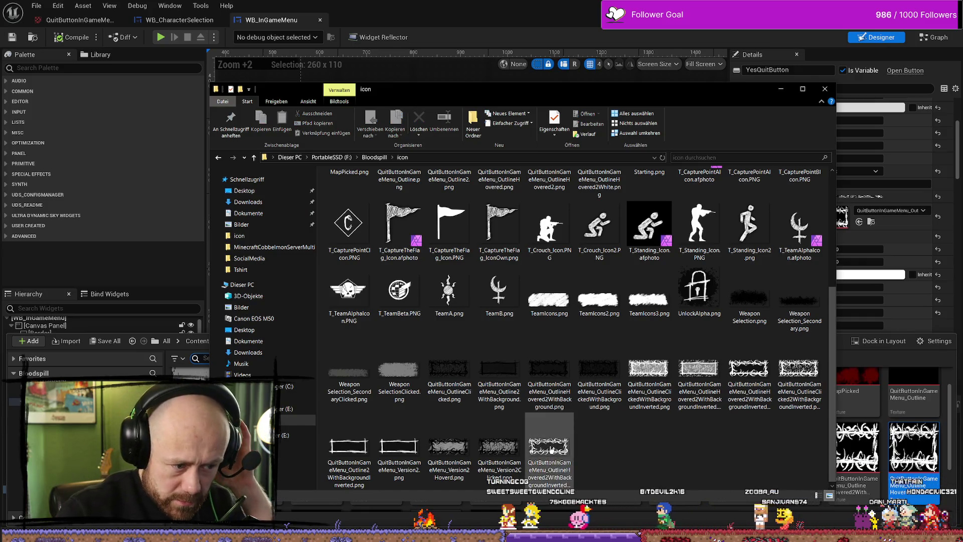
key(Return)
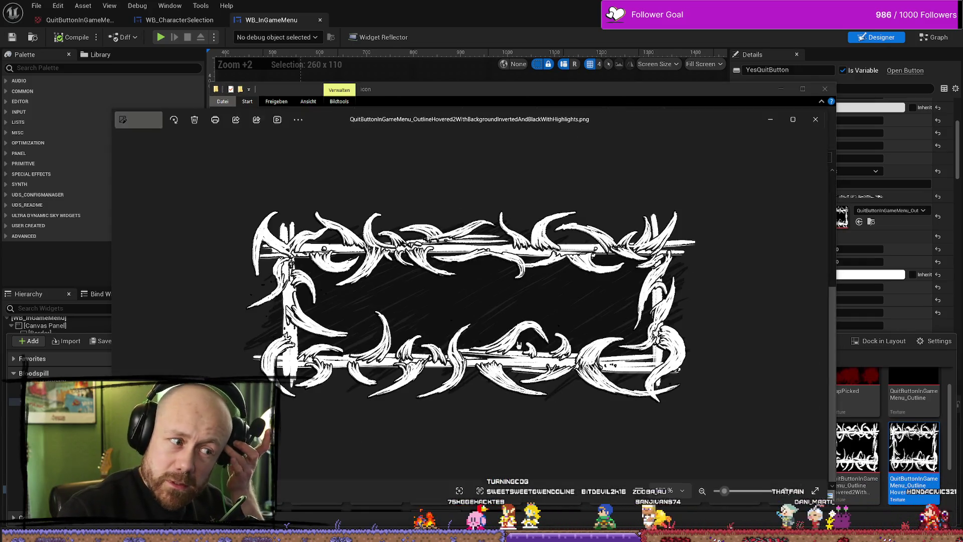
click(828, 89)
click(815, 119)
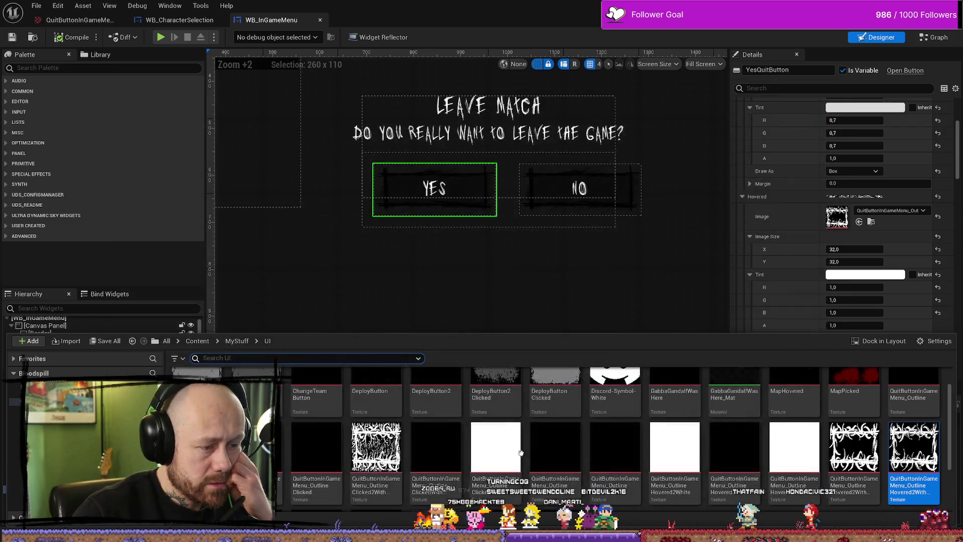
key(super+e)
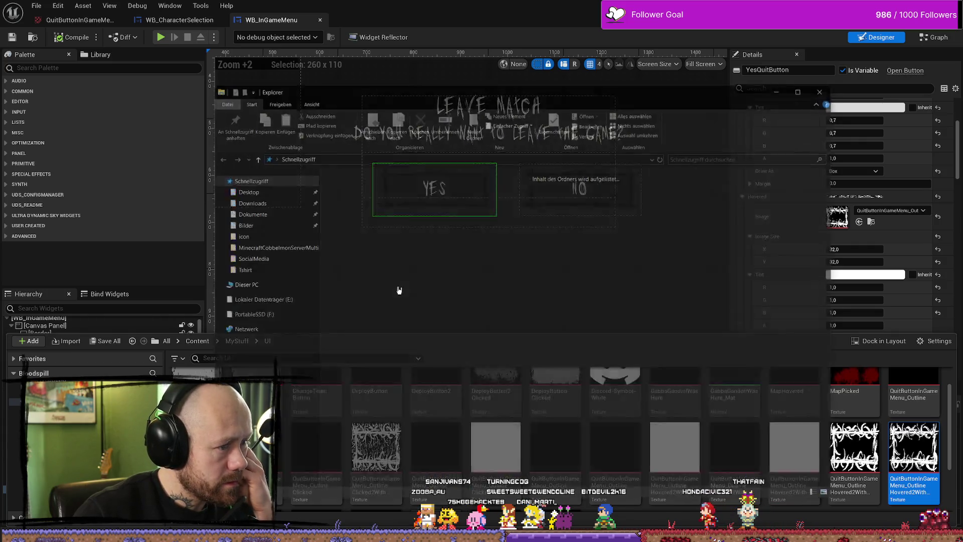
click(404, 269)
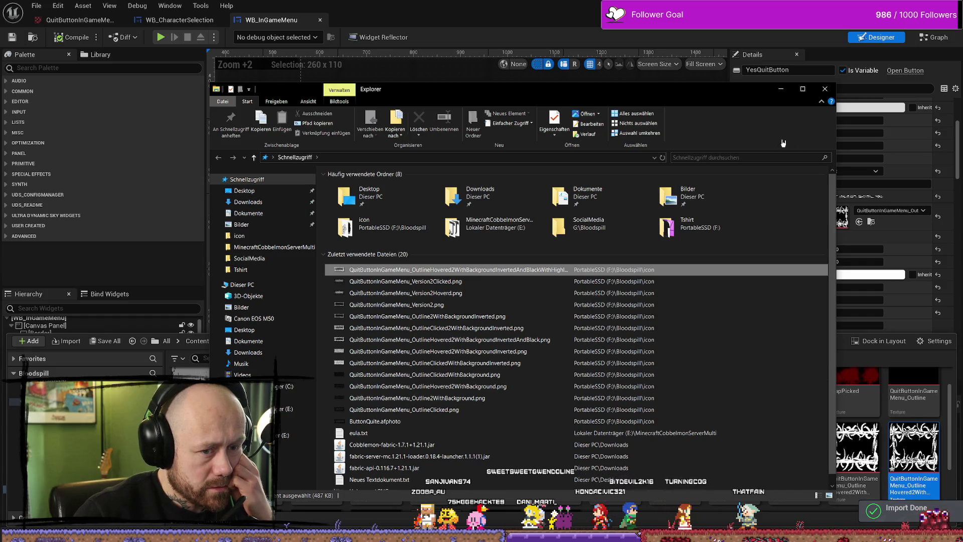
click(780, 89)
Step: Save all project changes and return to the level viewport
click(36, 6)
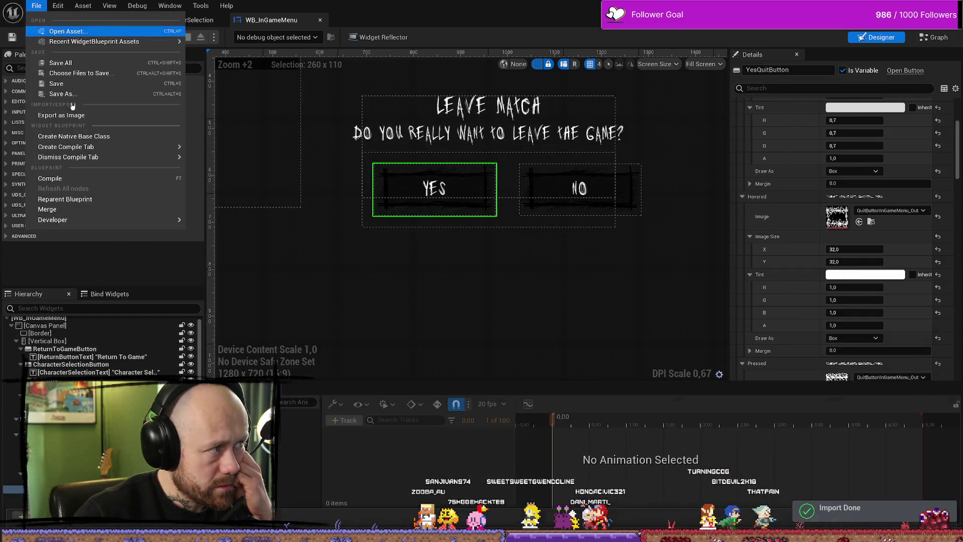
click(60, 62)
key(alt+Tab)
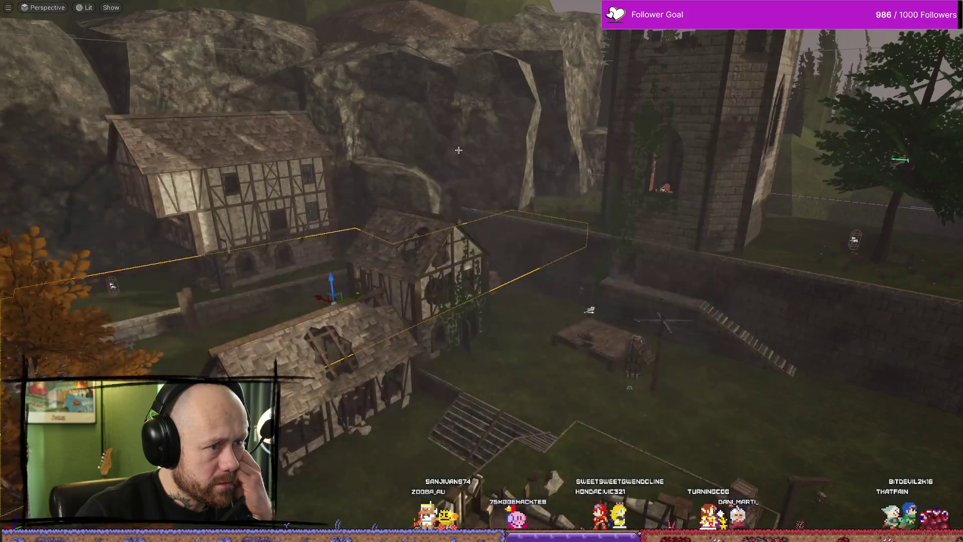
Step: Start a play test, open the pause menu and bring up the Leave Match confirmation
key(alt+p)
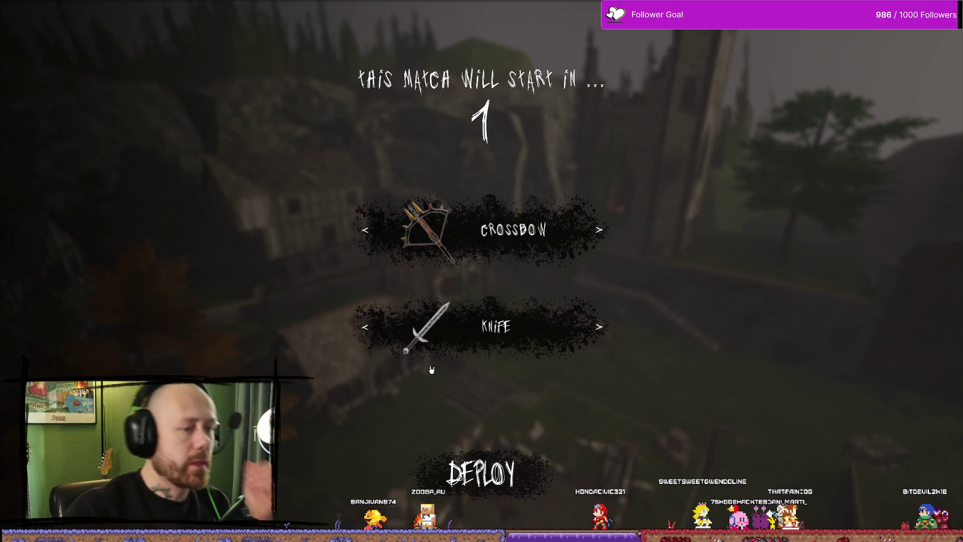
key(Escape)
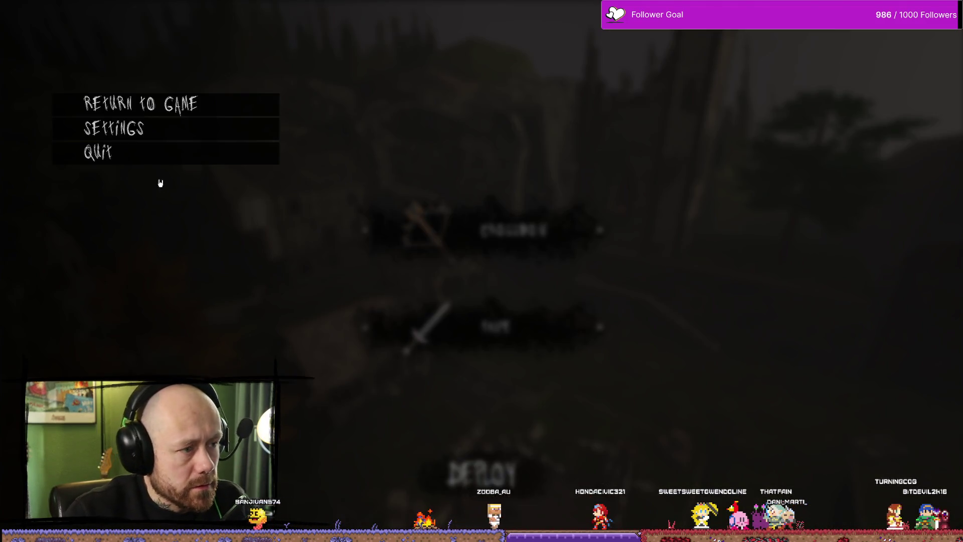
click(150, 153)
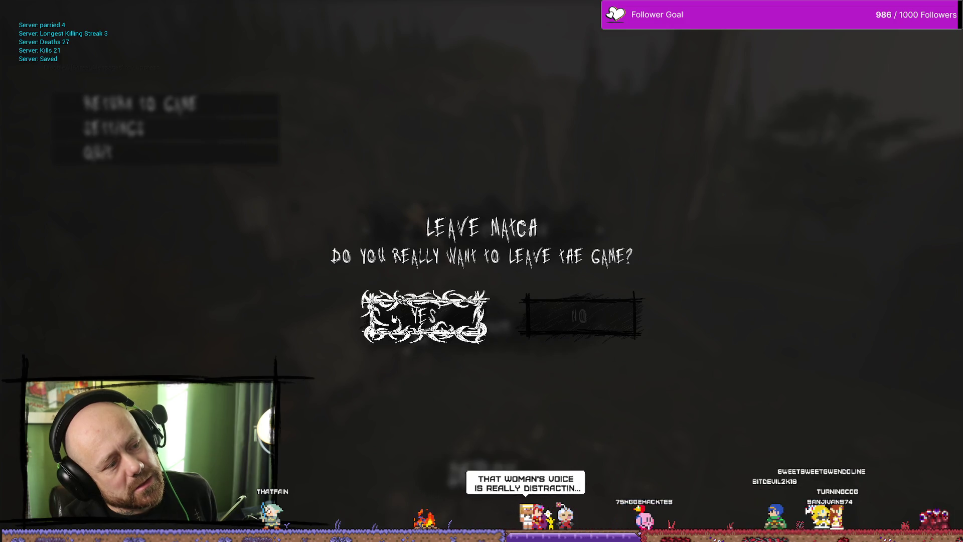
Step: Back in Affinity Photo, toggle the thorny frame's black 2.3 px Outline effect repeatedly to compare
key(alt+Tab)
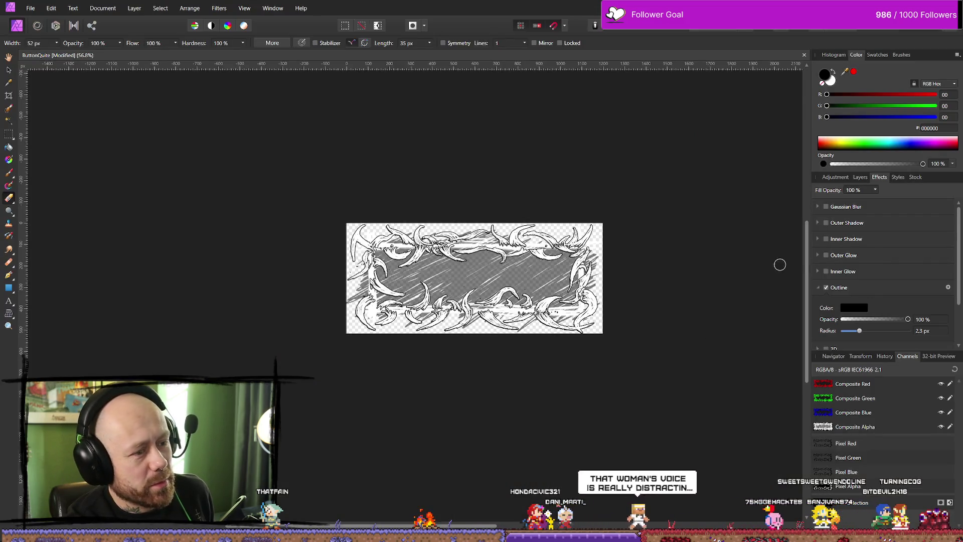
click(829, 290)
click(828, 290)
click(828, 290)
click(828, 289)
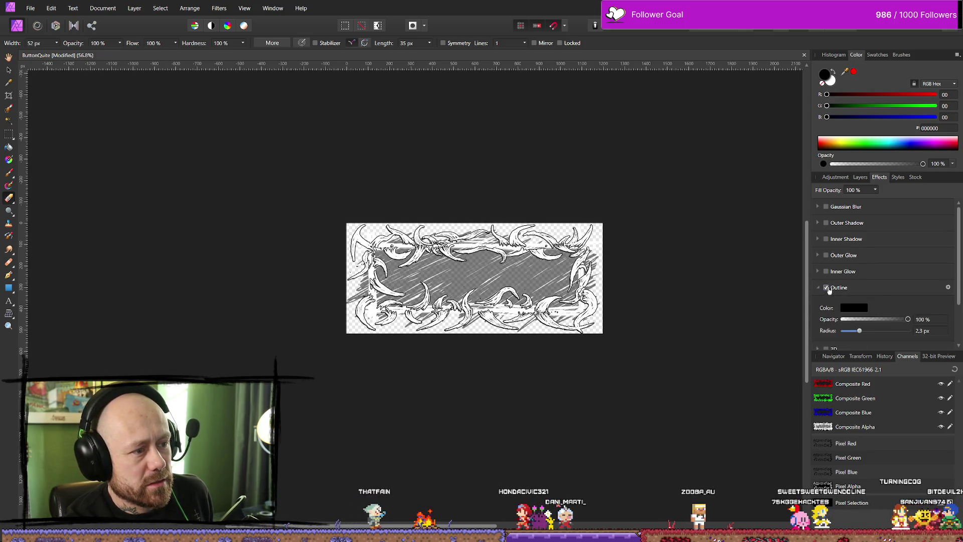
click(829, 290)
click(829, 290)
click(828, 289)
click(828, 290)
click(828, 289)
click(828, 290)
click(828, 289)
click(828, 289)
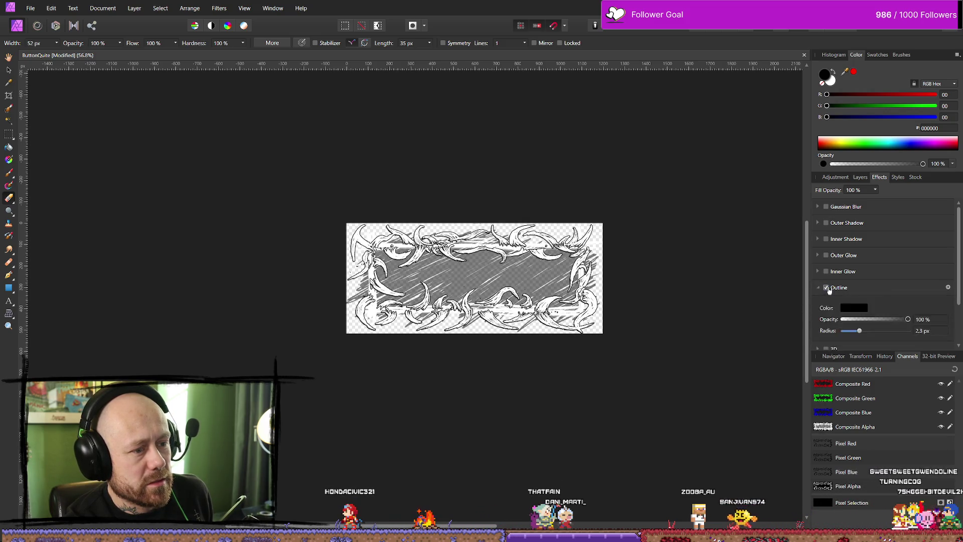
click(828, 289)
click(828, 289)
click(829, 290)
click(828, 290)
click(828, 290)
click(828, 290)
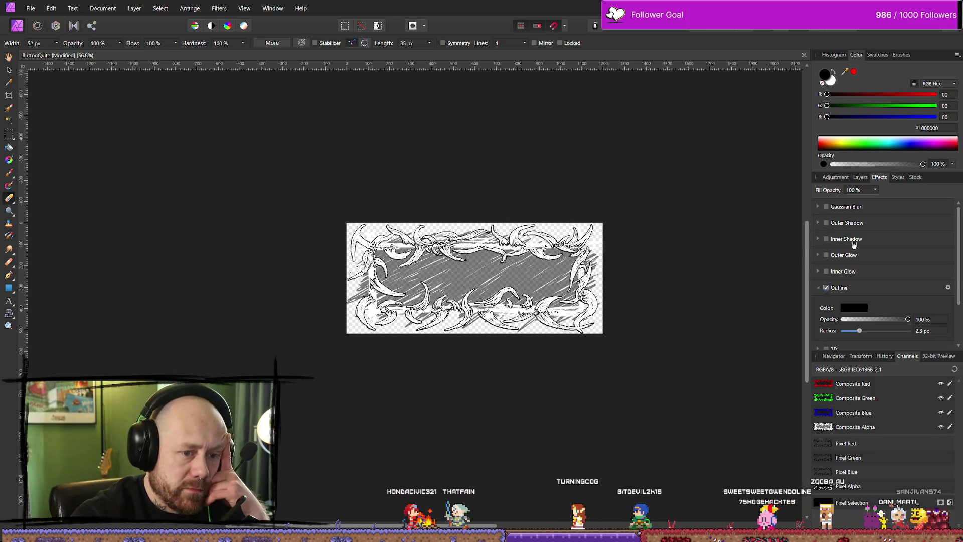
click(855, 175)
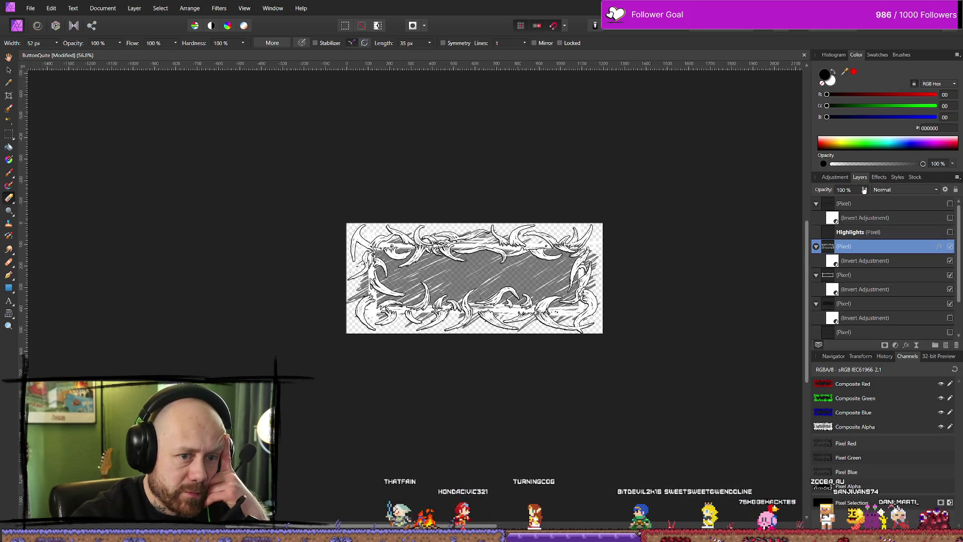
Step: Set the first frame pixel layer's Outline radius to 1 px
click(869, 279)
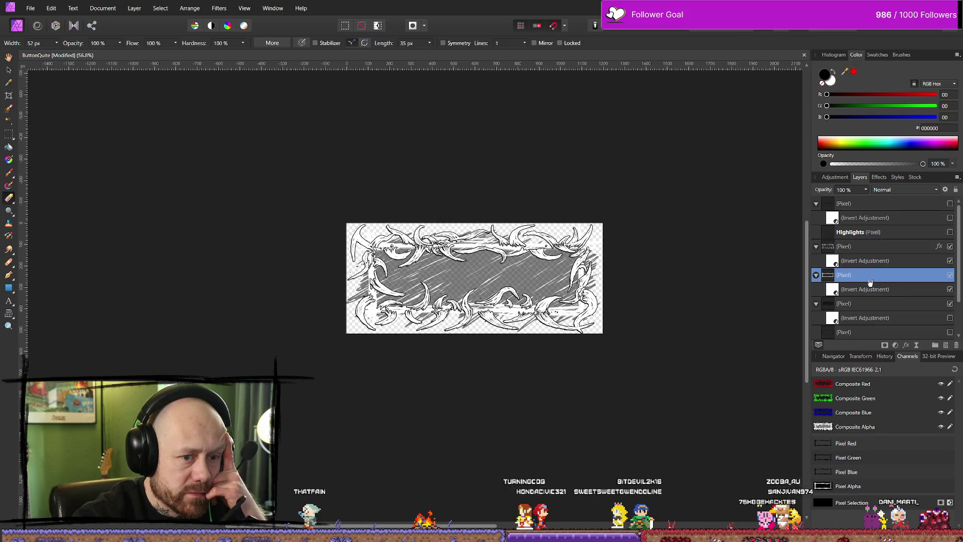
click(879, 176)
click(825, 288)
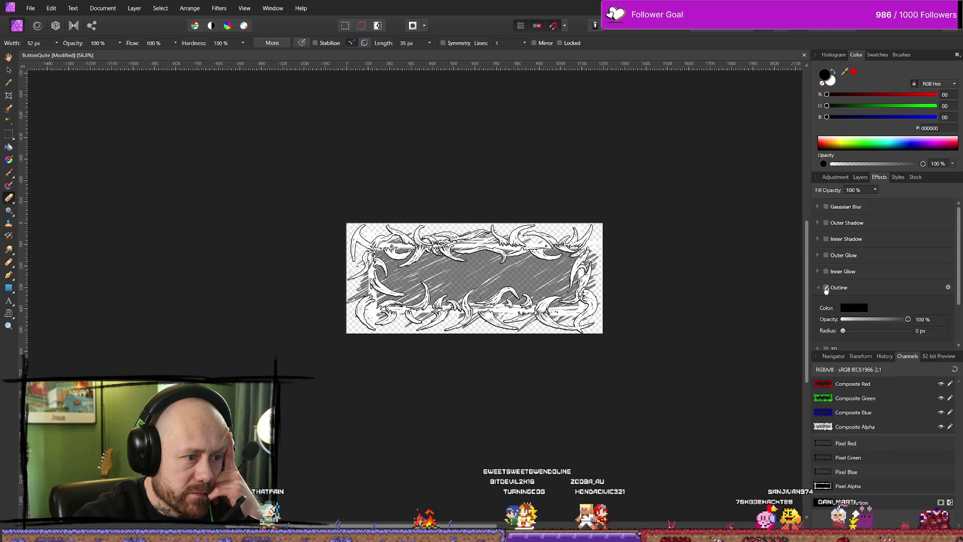
drag(843, 330, 856, 331)
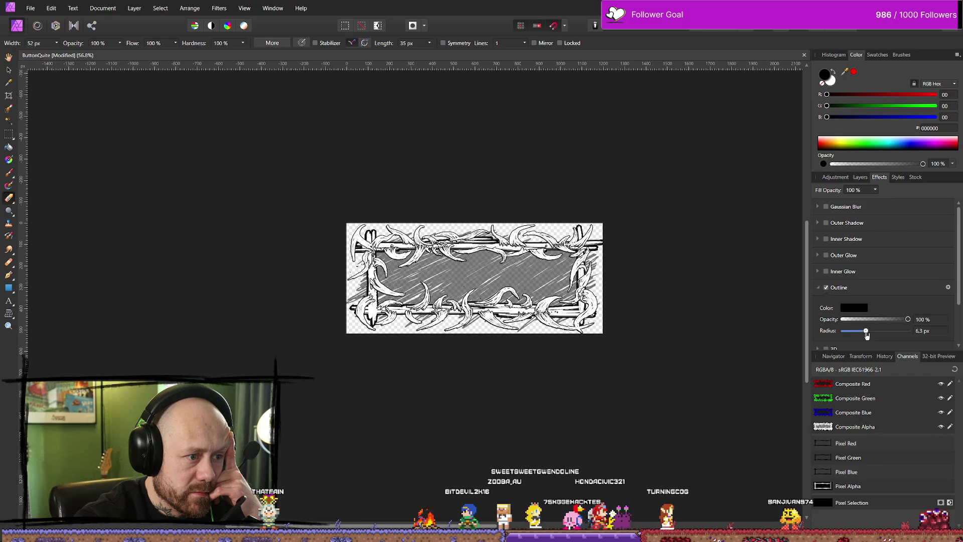
mouse_move(879, 336)
mouse_down()
mouse_move(888, 335)
mouse_move(823, 339)
mouse_move(852, 342)
mouse_up()
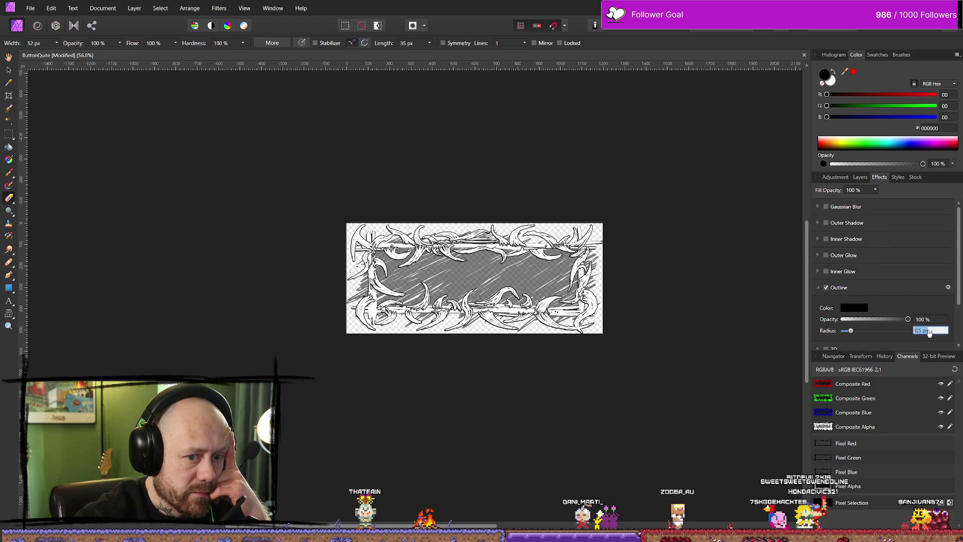
text(1)
key(Return)
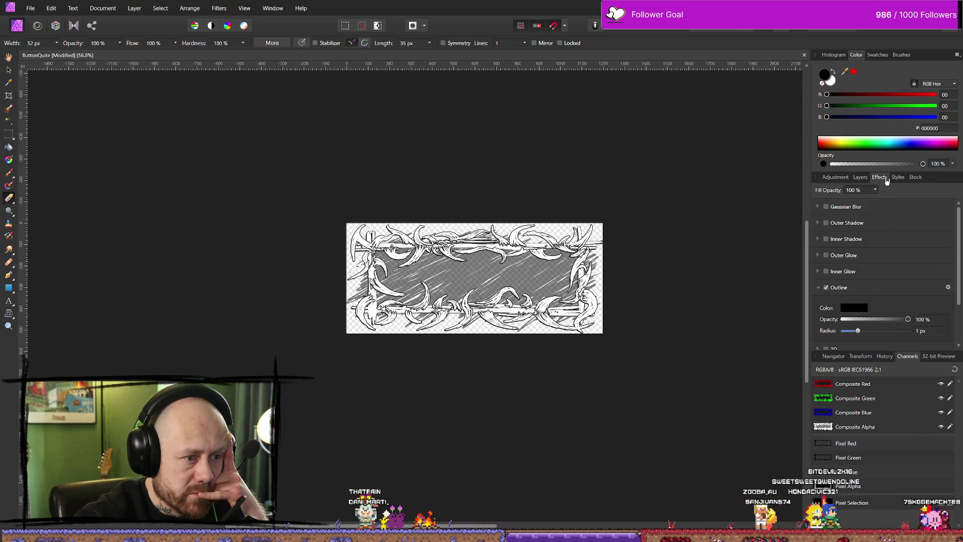
Step: Set the other frame pixel layer's Outline radius to 1 px as well
click(859, 177)
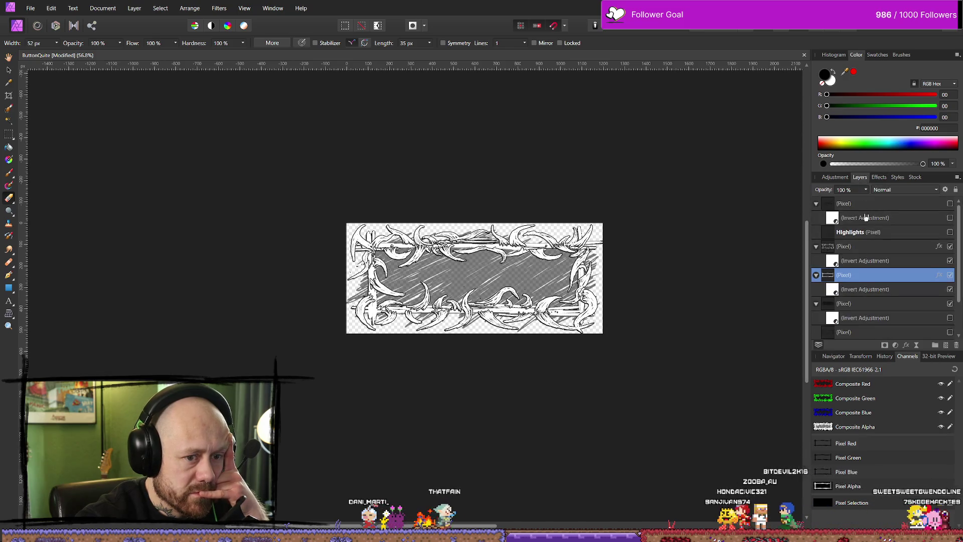
click(862, 248)
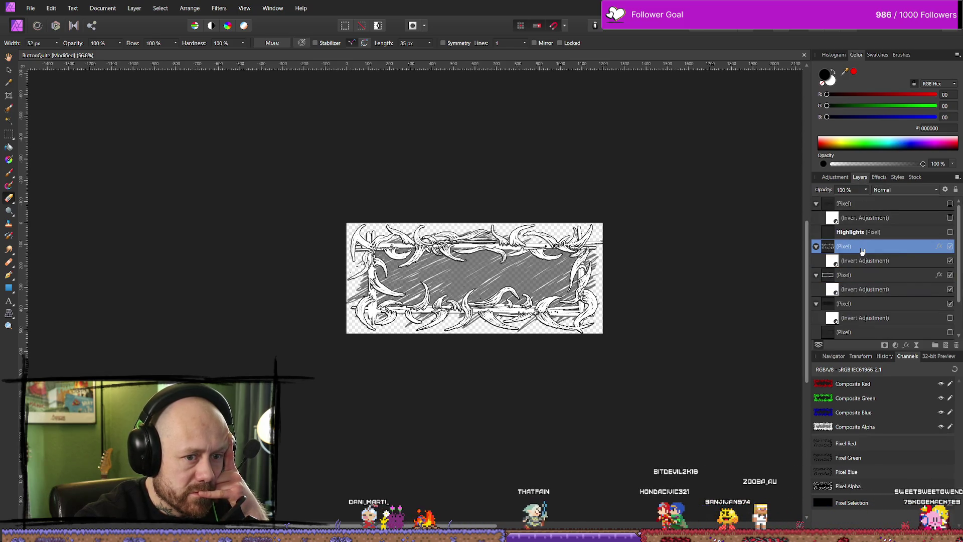
click(879, 177)
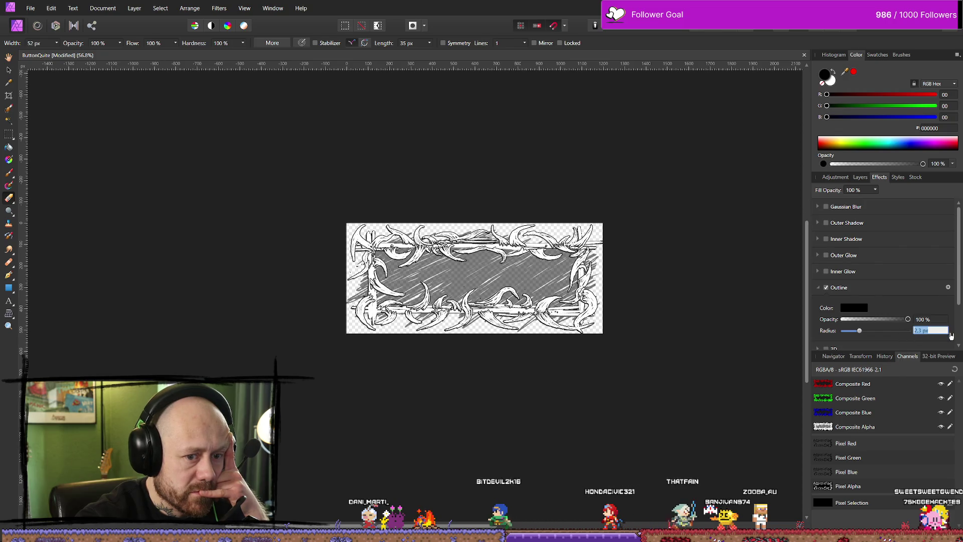
text(1)
key(Return)
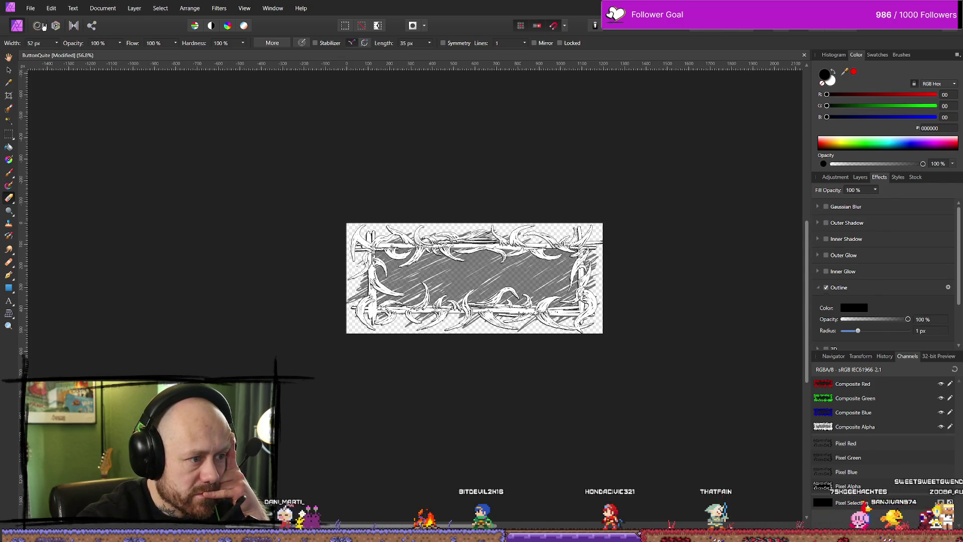
Step: Export the 1 px-outlined frame as PNG, overwriting the existing WithHighlights hovered-button file
click(31, 8)
click(101, 224)
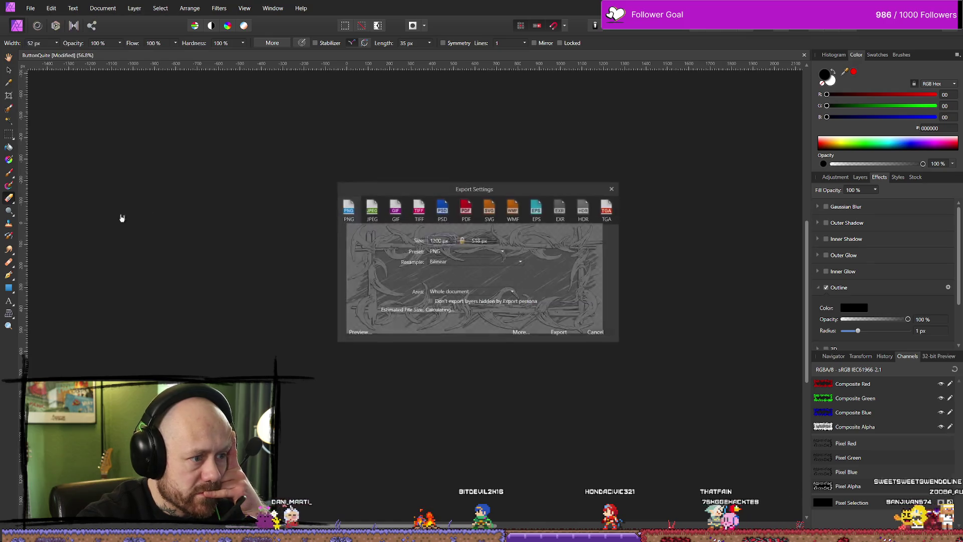
click(560, 332)
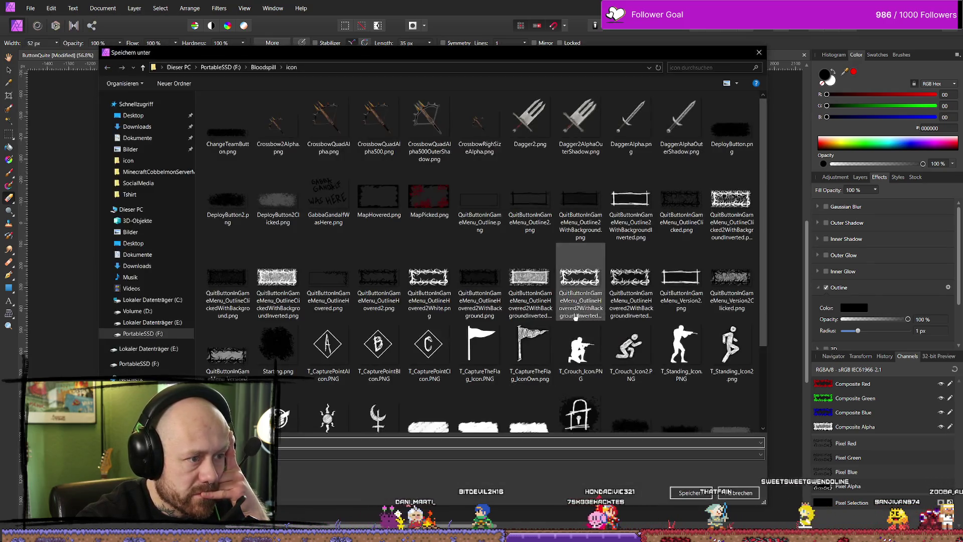
scroll(602, 342, down, 2)
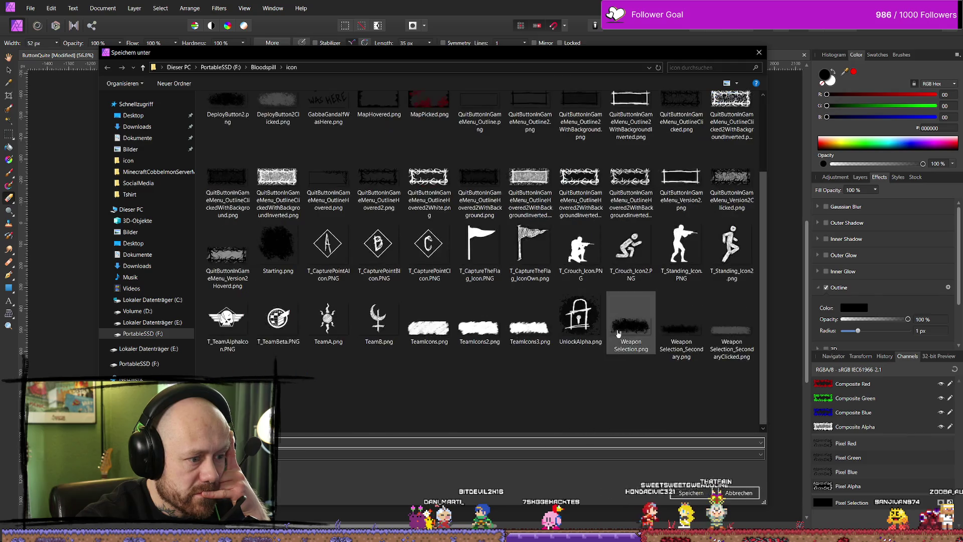
scroll(599, 400, up, 2)
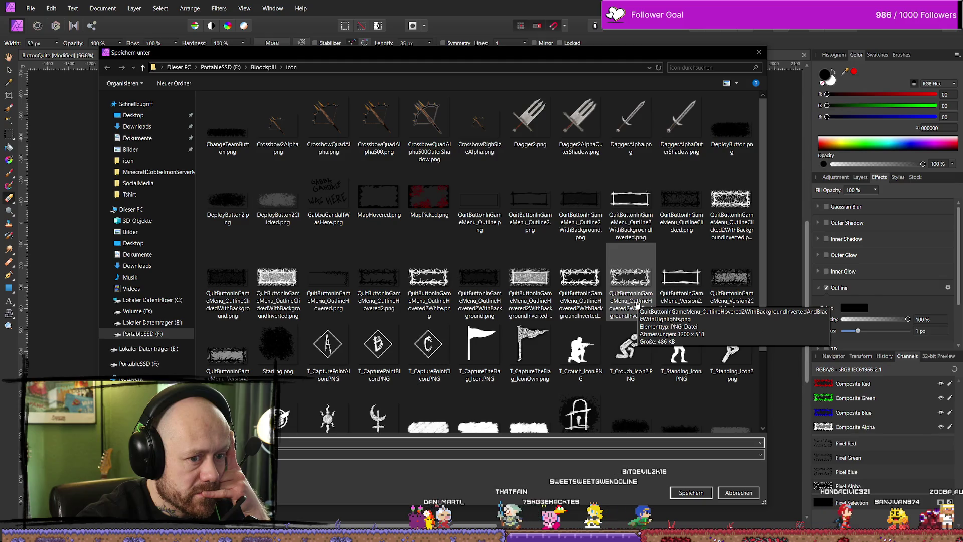
click(638, 286)
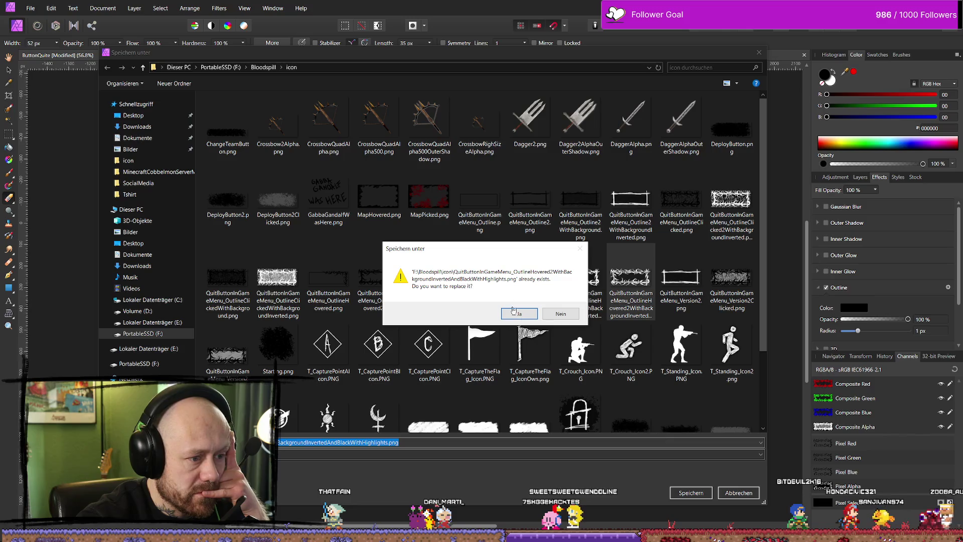
click(519, 312)
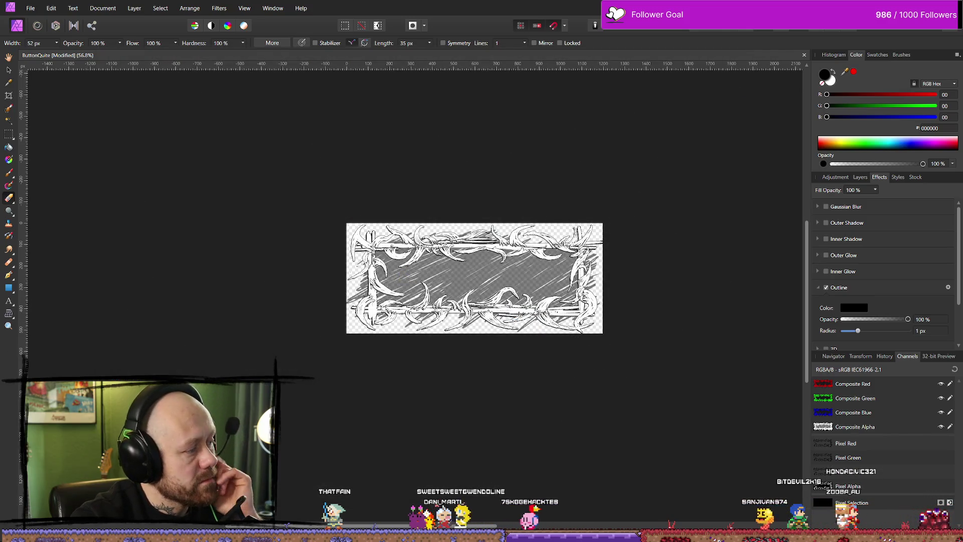
Step: In Unreal, stop the running simulation and close the stray file browser and Content Drawer
key(alt+Tab)
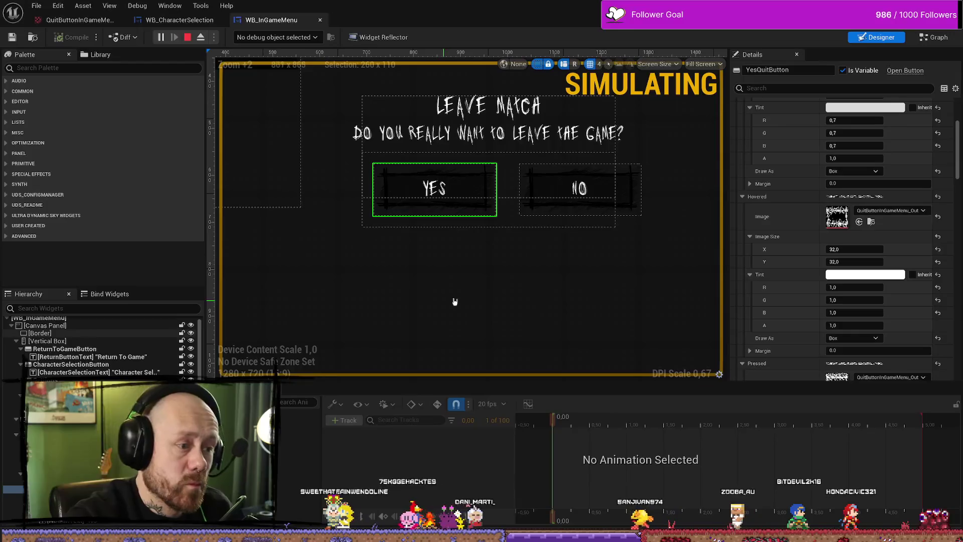
click(189, 37)
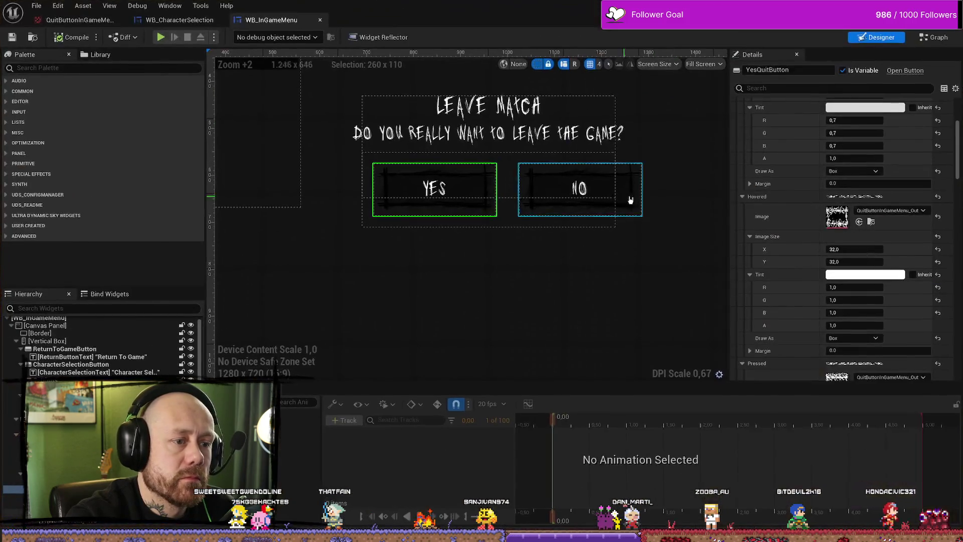
key(ctrl+space)
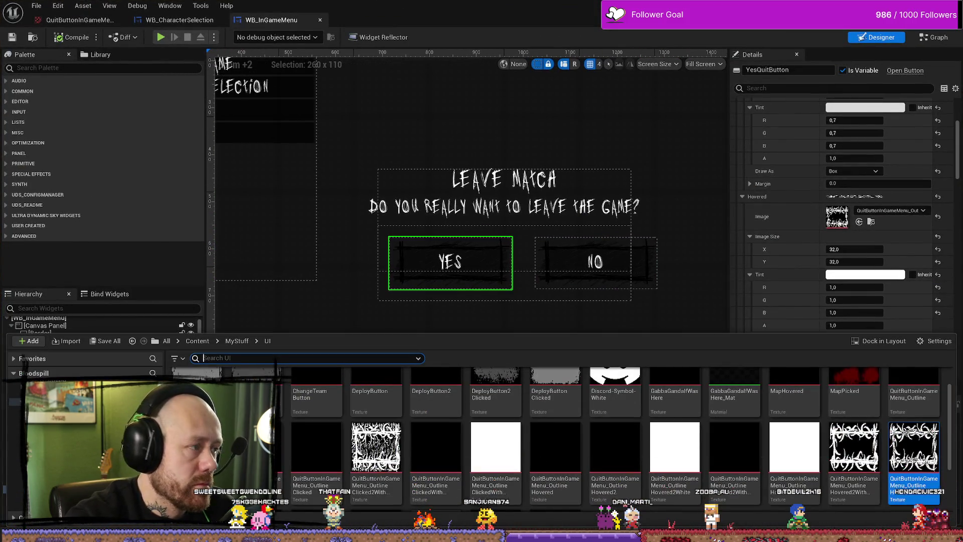
key(super+e)
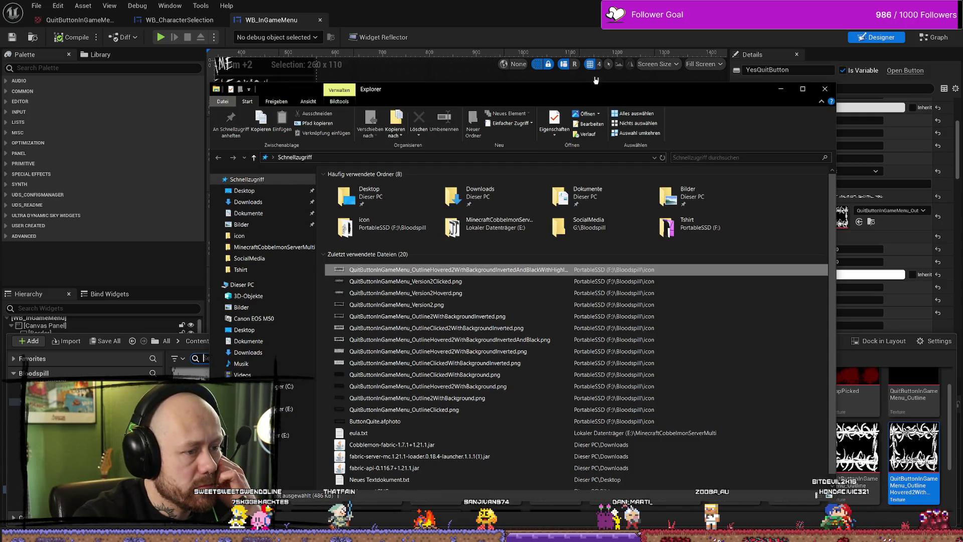
click(595, 81)
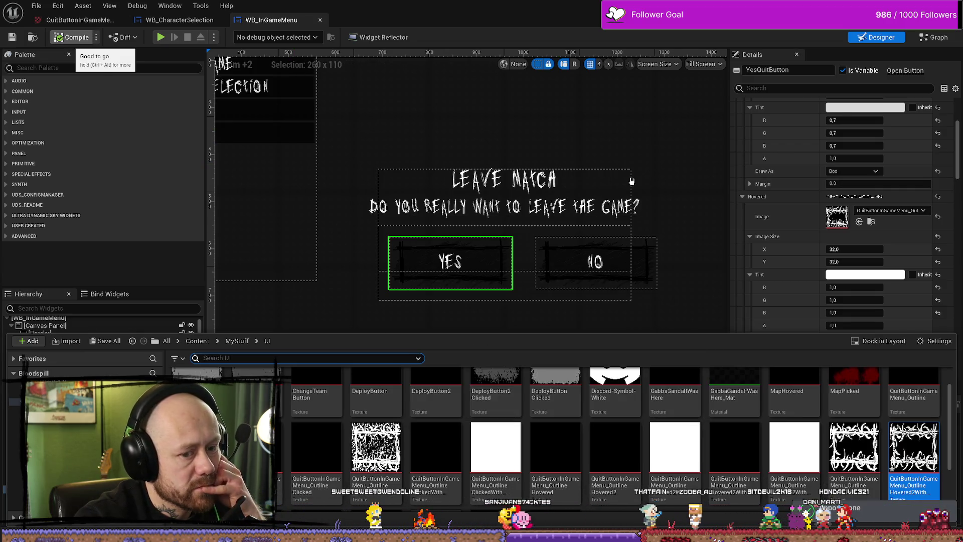
click(68, 38)
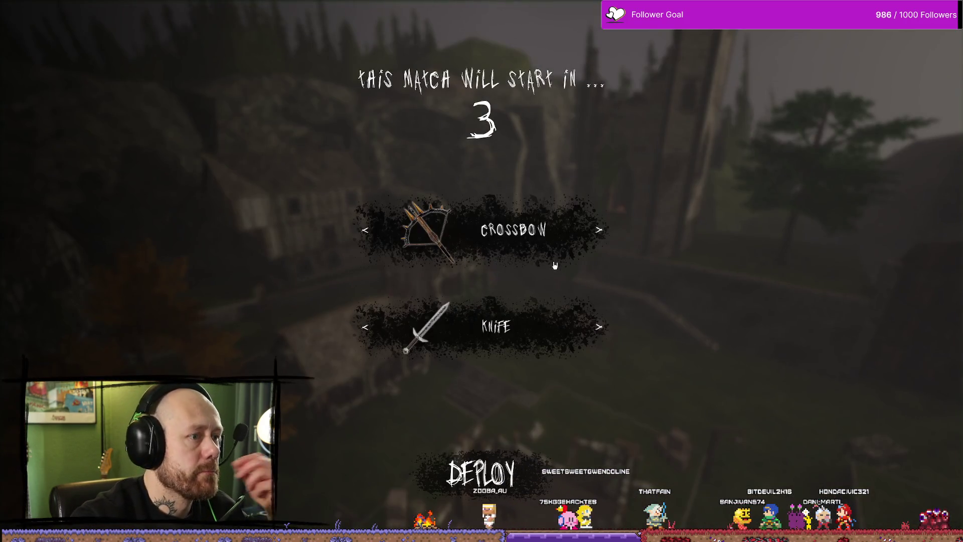
Step: Check the Leave Match dialog via the pause menu's Quit, end play, and return to Affinity Photo
key(Escape)
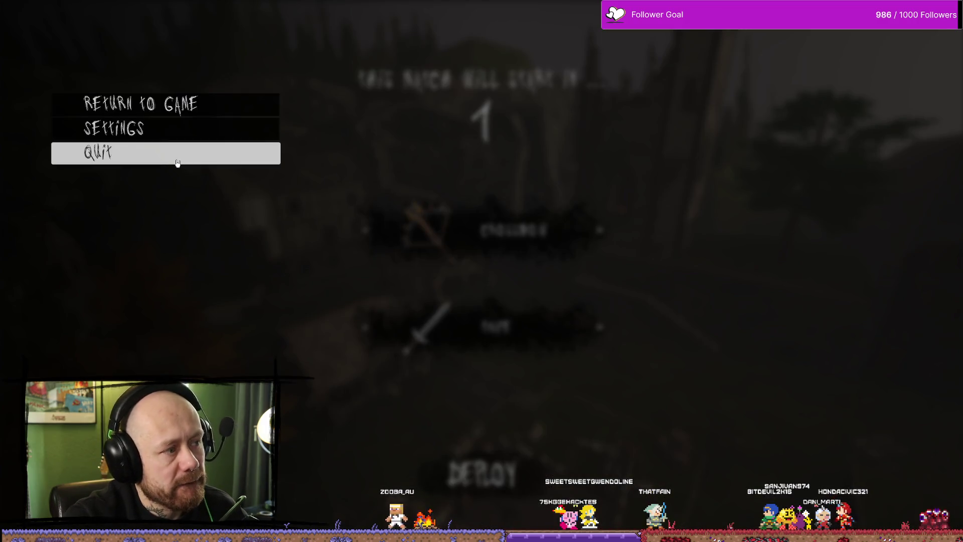
click(178, 153)
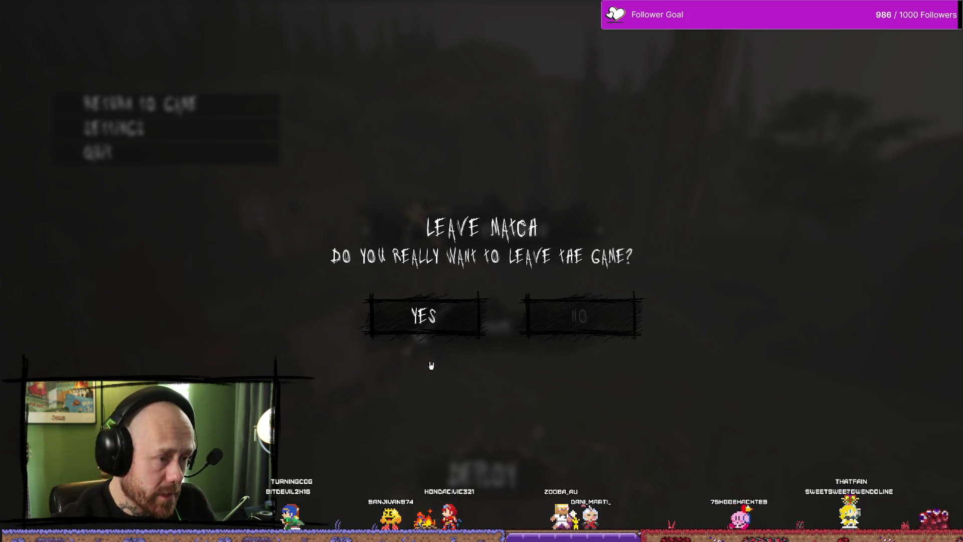
key(Escape)
key(ctrl+space)
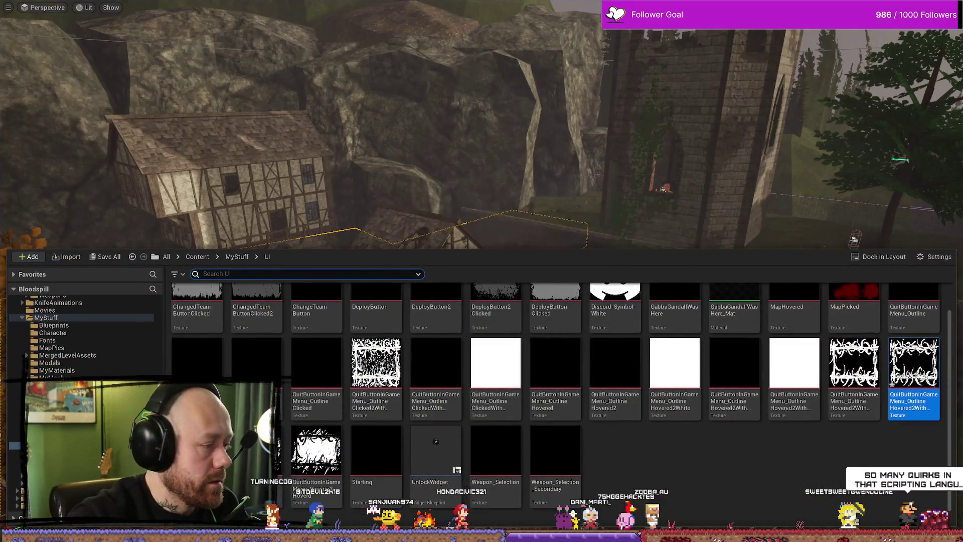
key(alt+Tab)
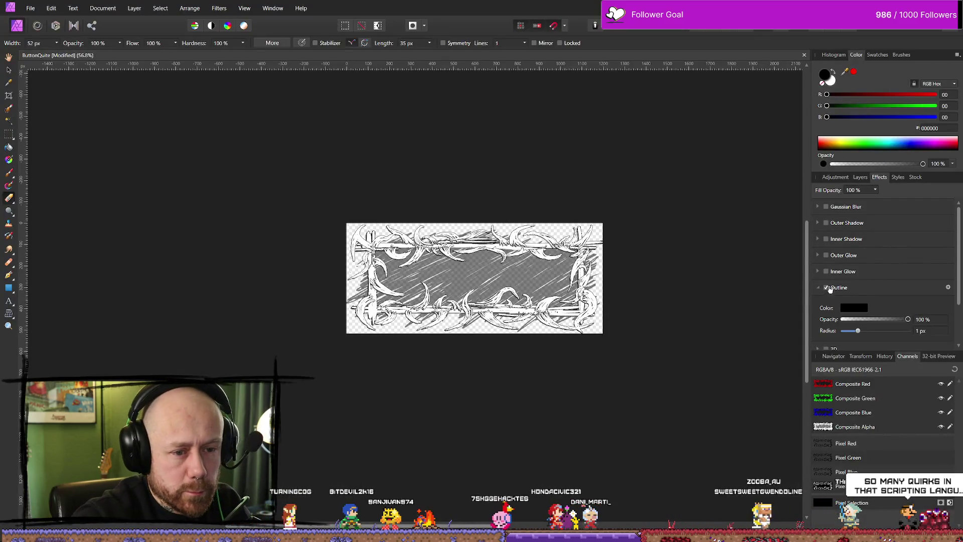
Step: Turn off the black Outline effect on both thorny frame pixel layers
click(825, 287)
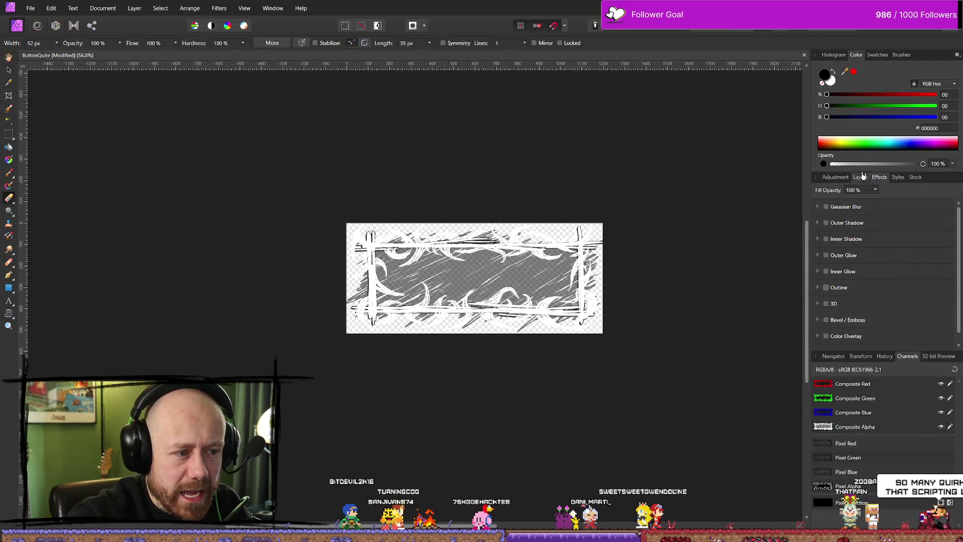
click(869, 179)
click(827, 283)
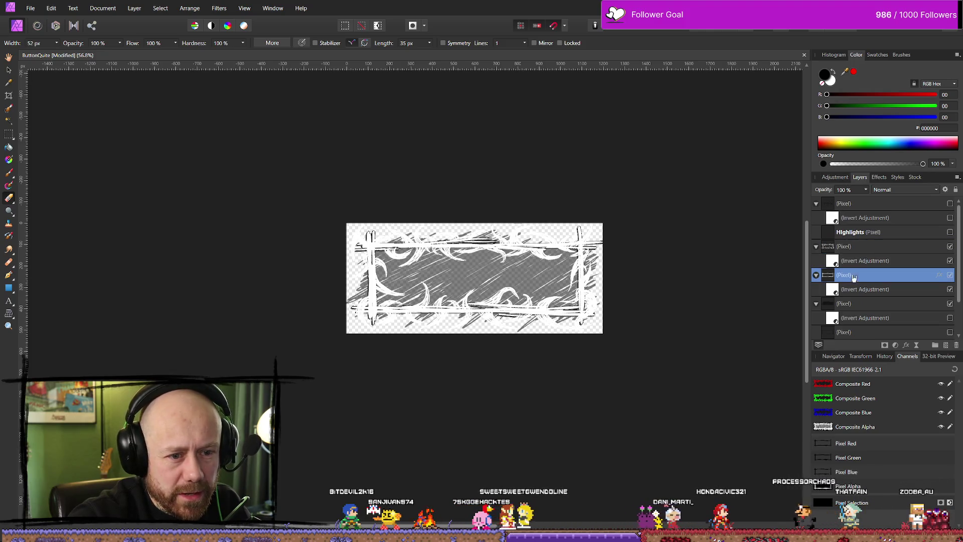
click(878, 177)
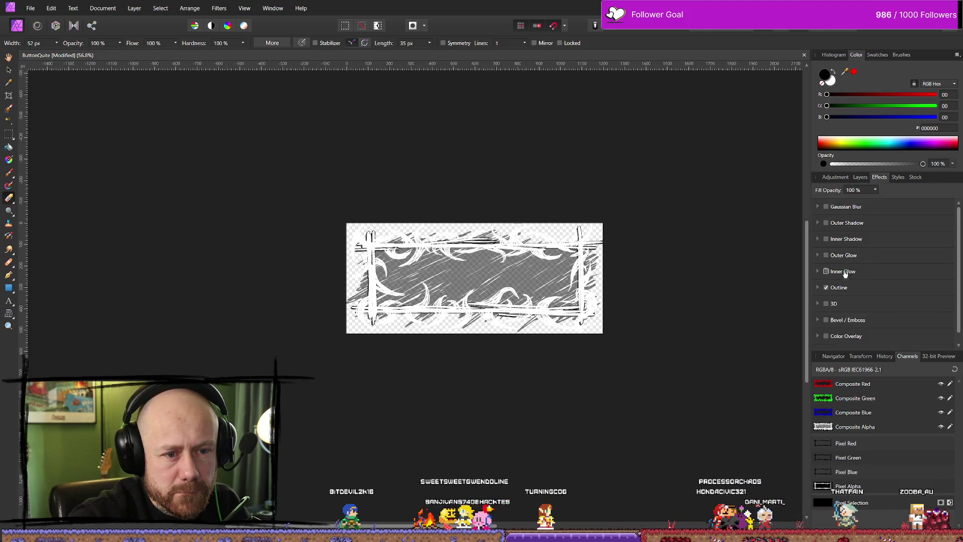
click(826, 288)
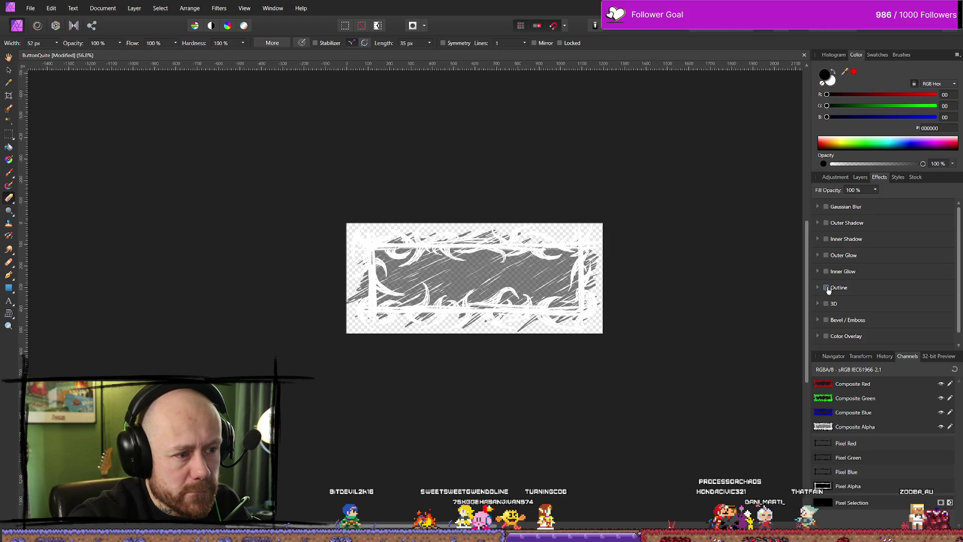
click(861, 179)
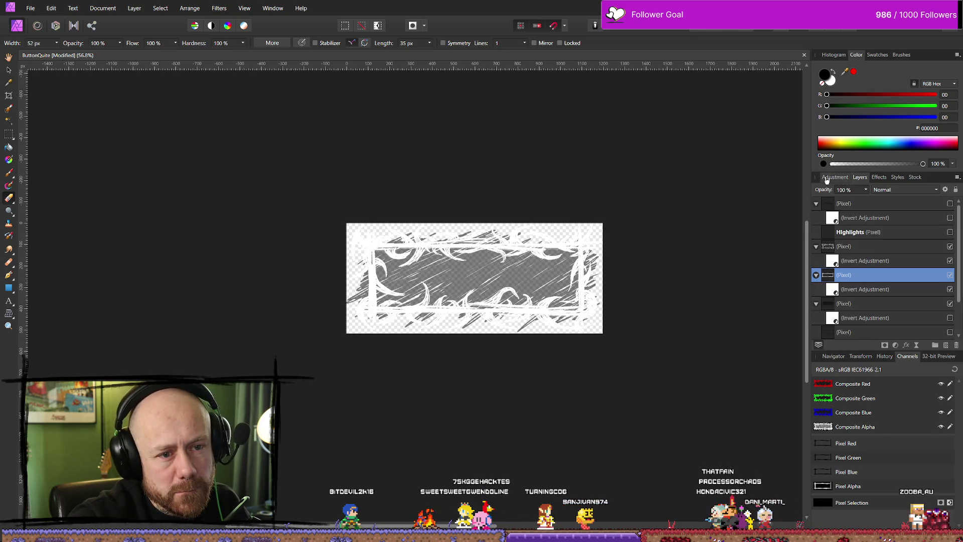
Step: Toggle the Invert adjustments so the frame is plain black without the grey fill
click(950, 290)
click(948, 260)
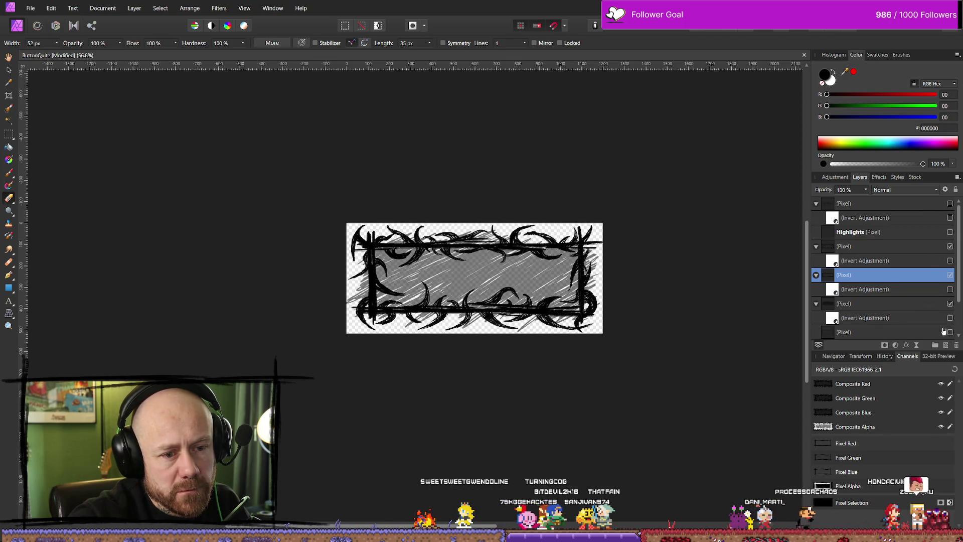
scroll(945, 308, down, 2)
click(949, 274)
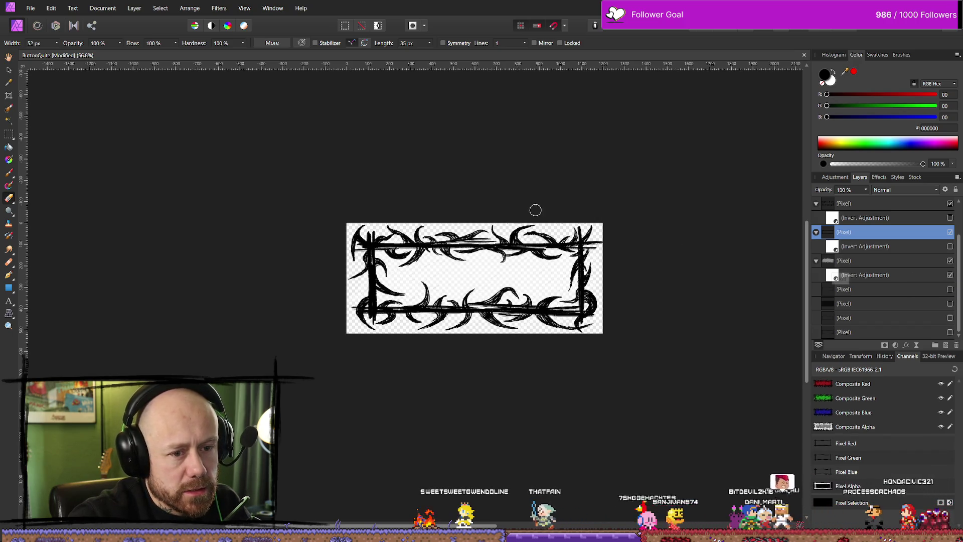
click(32, 9)
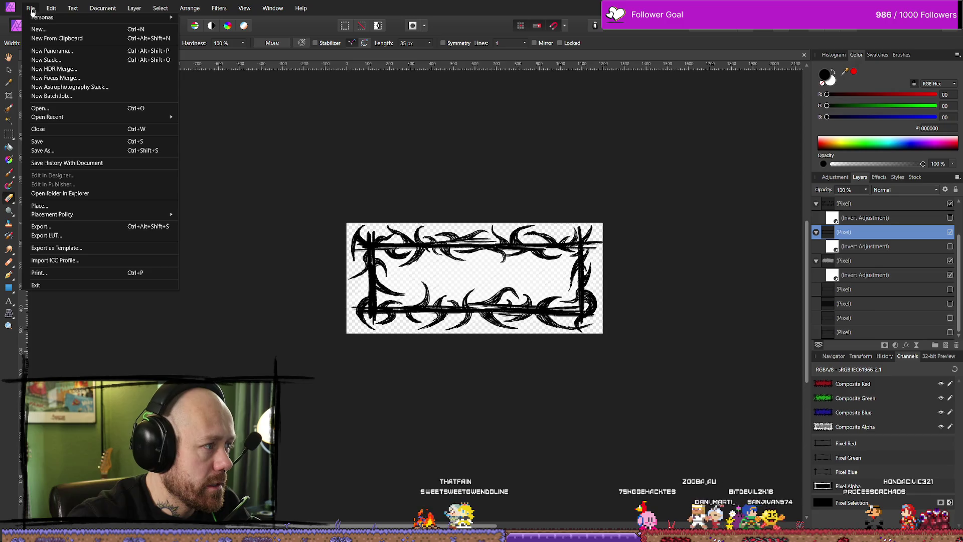
Step: Export the black frame as PNG, replacing QuitButtonInGameMenu_Version2Hoverd.png in the icon folder
click(61, 228)
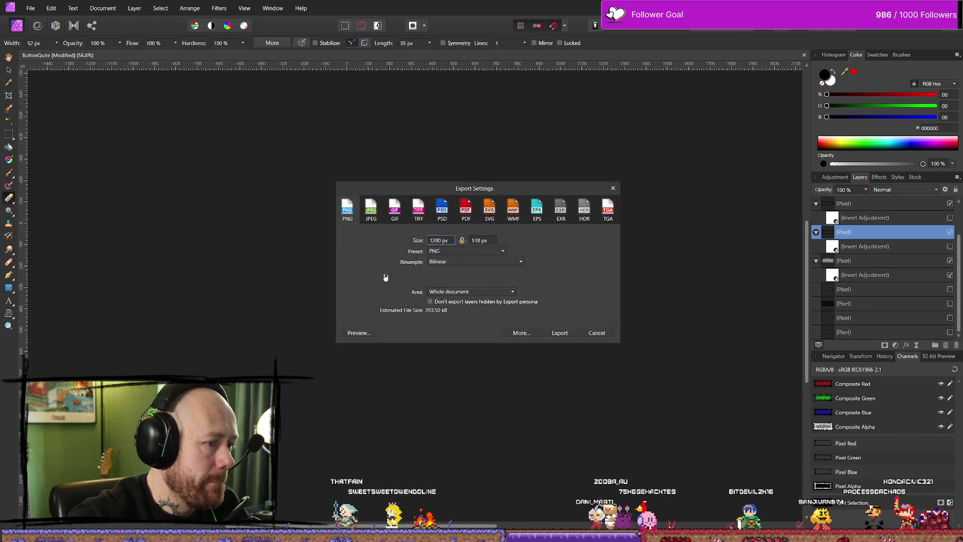
click(570, 334)
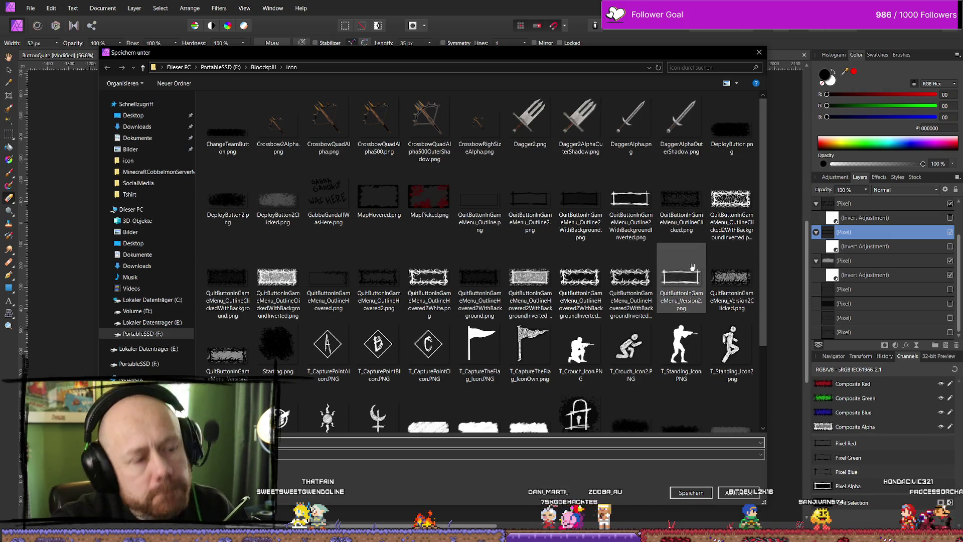
click(732, 279)
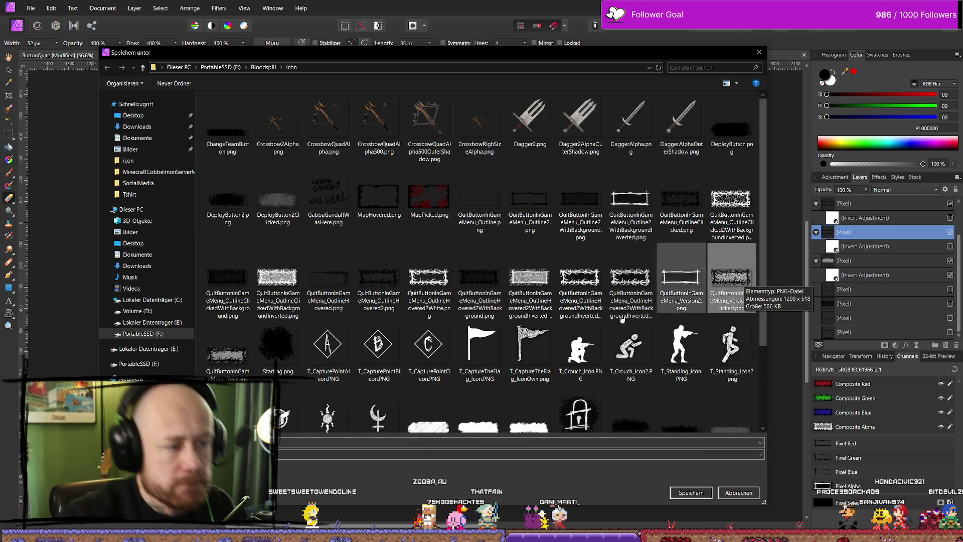
click(230, 365)
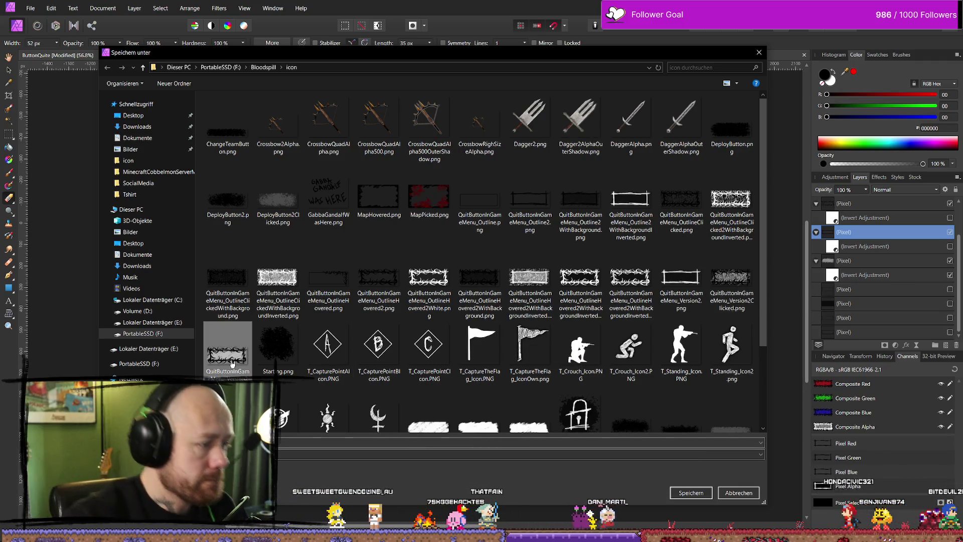
click(708, 495)
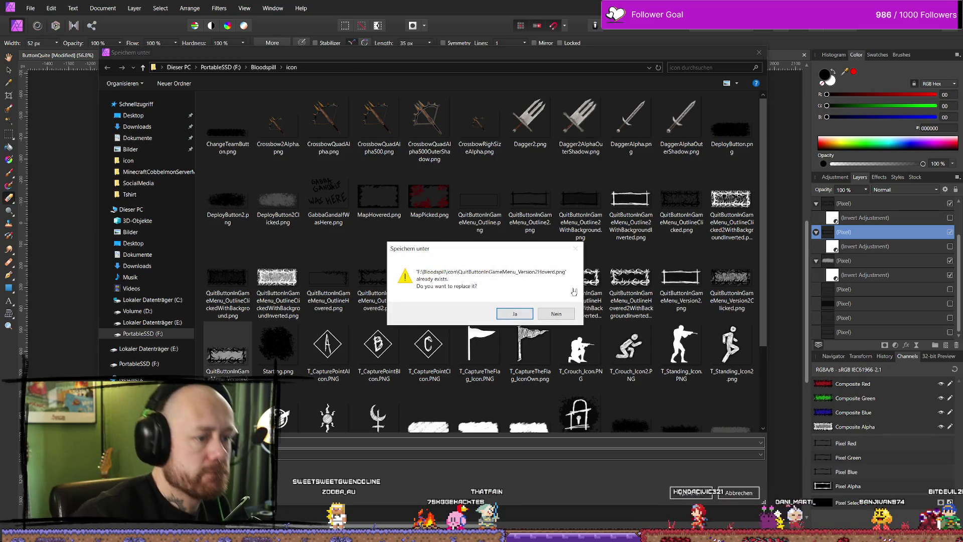
click(524, 314)
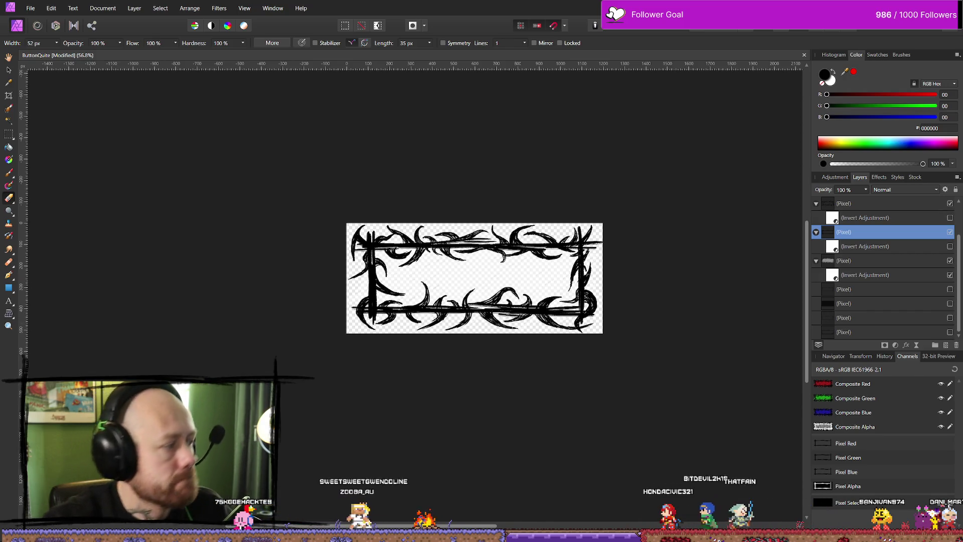
key(alt+Tab)
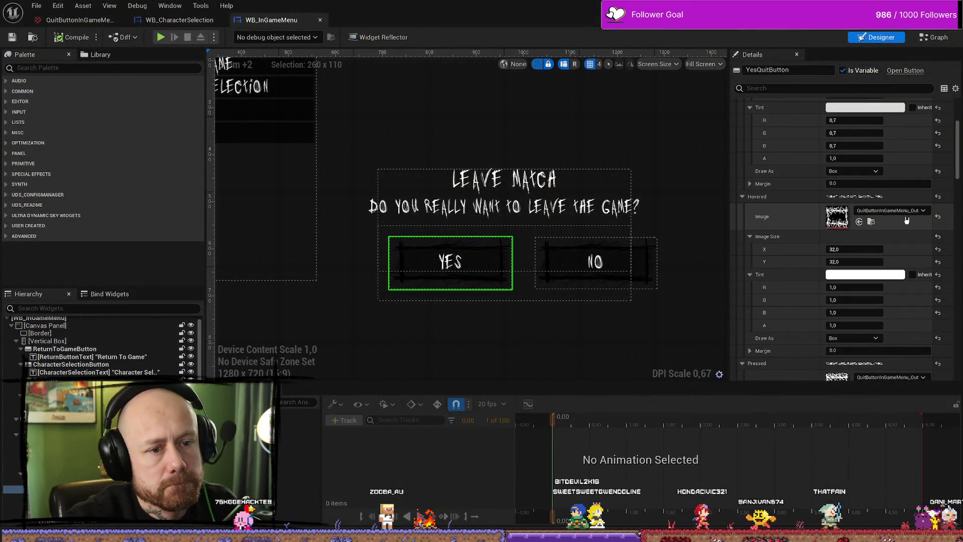
Step: Assign the QuitButtonInGameMenu_Version2Hoverd texture as the YesQuitButton's Hovered image
click(884, 214)
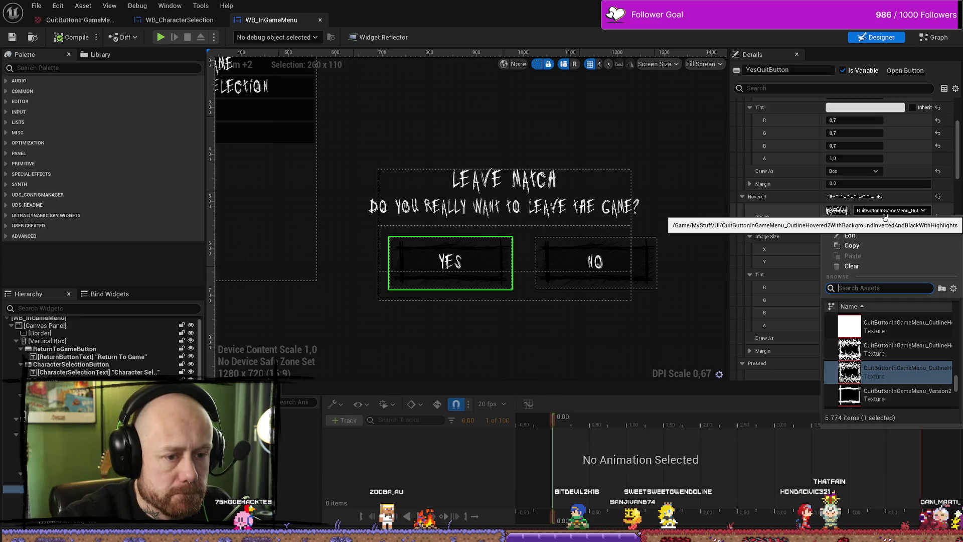
key(Escape)
click(873, 222)
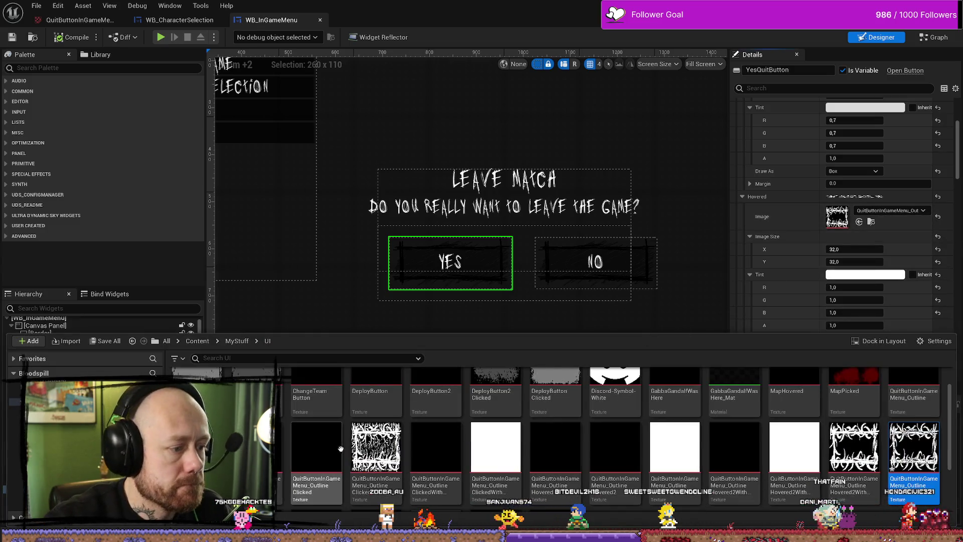
scroll(786, 469, down, 2)
scroll(842, 438, down, 1)
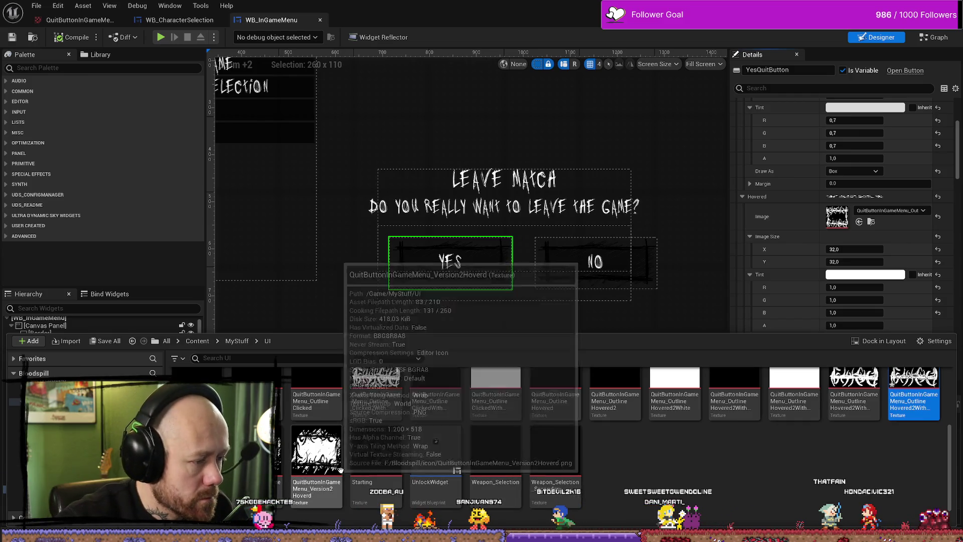
click(316, 451)
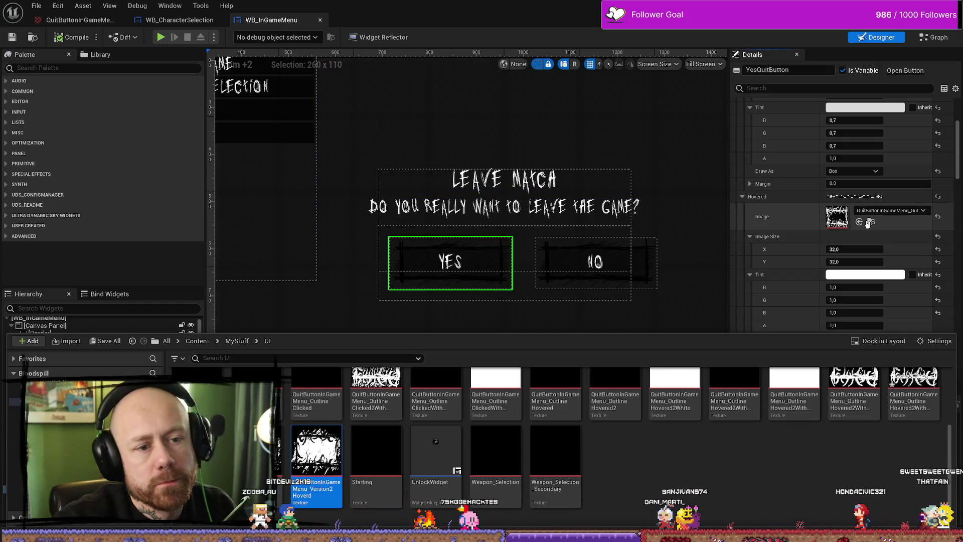
scroll(866, 295, up, 3)
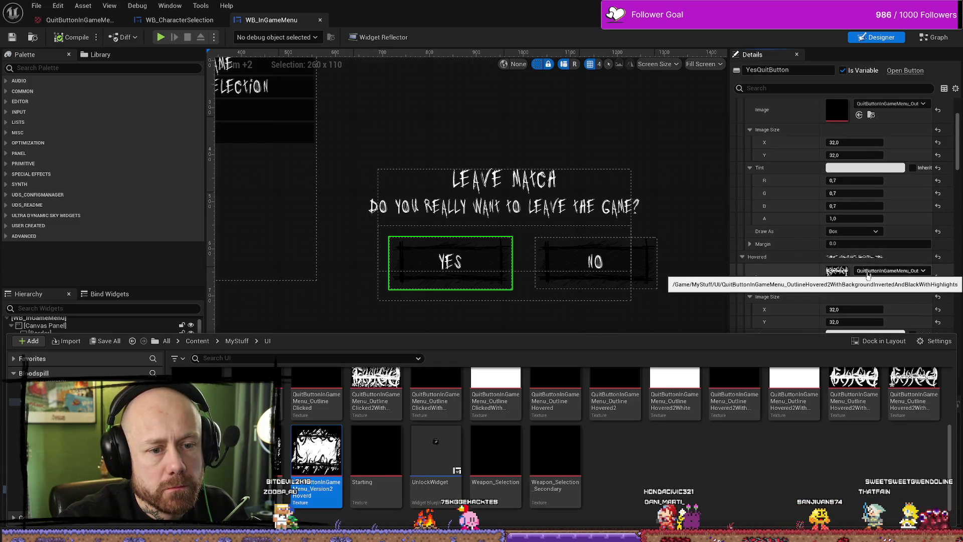
click(859, 282)
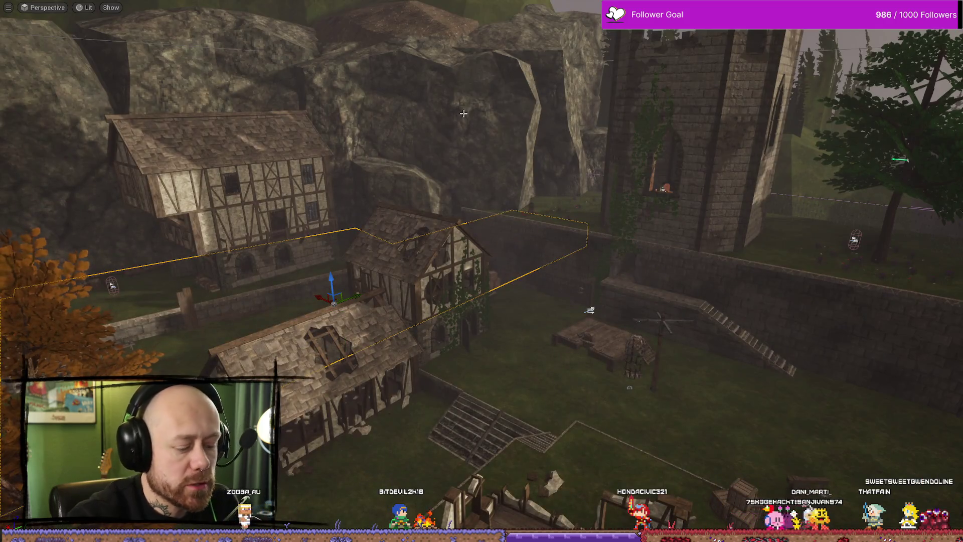
Step: Play-test the match, open the Leave Match dialog to see the new YES hover frame, then stop
key(alt+p)
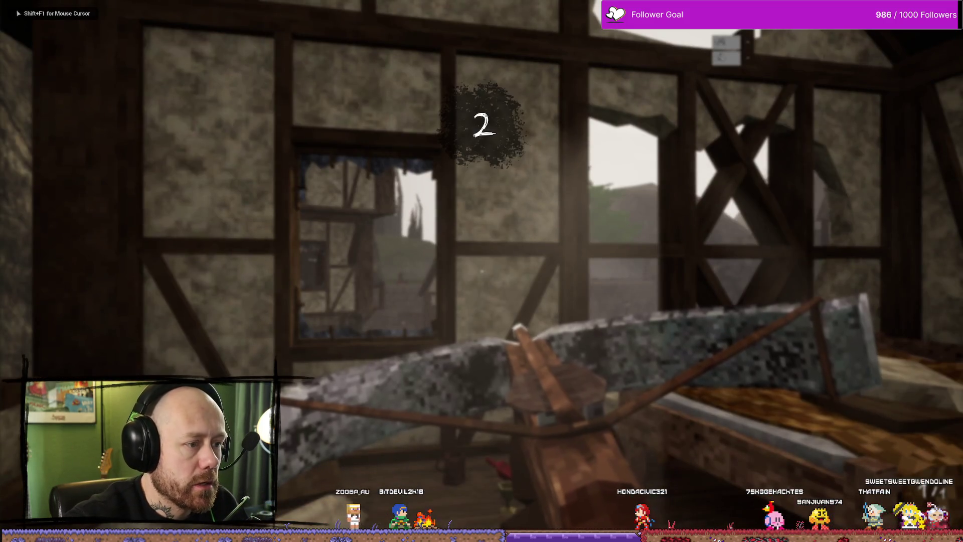
key(Escape)
click(119, 154)
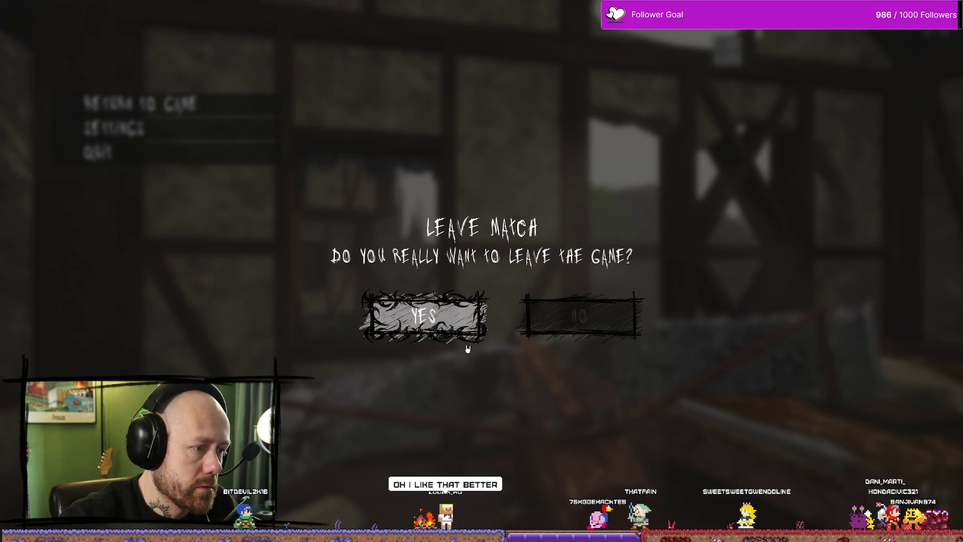
key(Escape)
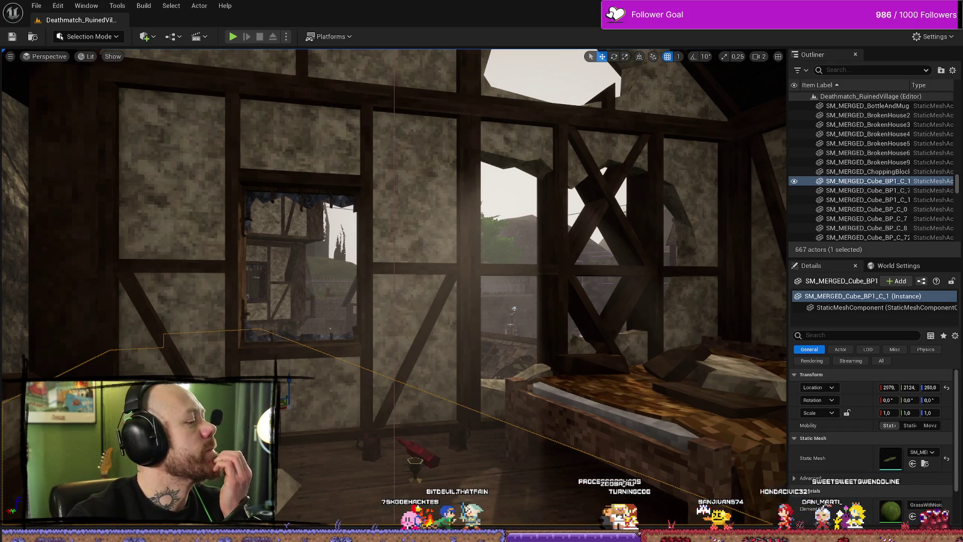
Step: Open the WB_InGameMenu widget's Event Graph
key(alt+Tab)
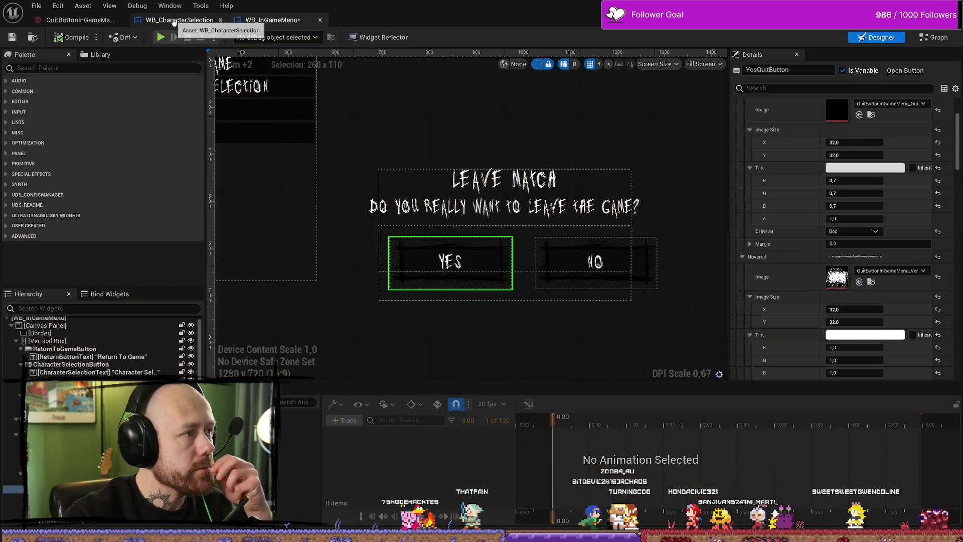
click(179, 19)
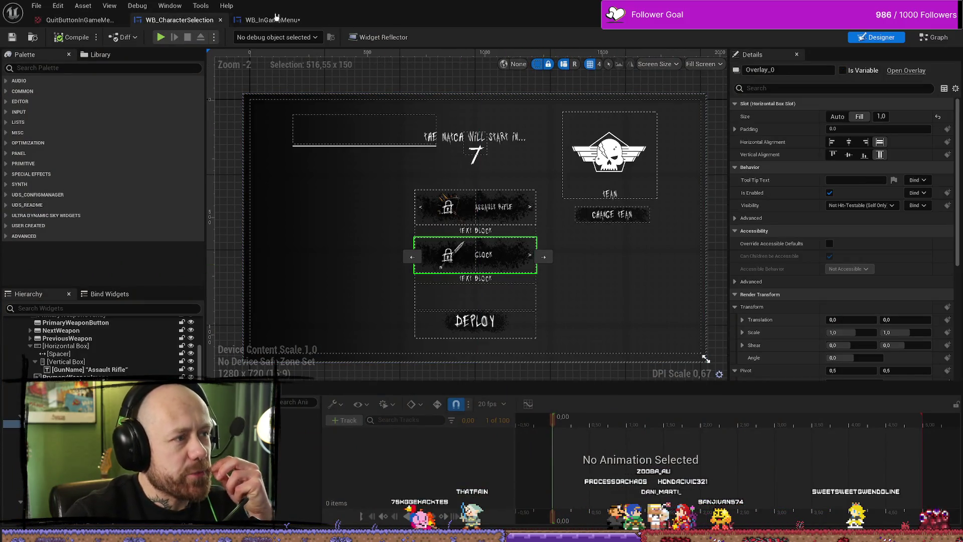
click(273, 19)
key(ctrl+shift+g)
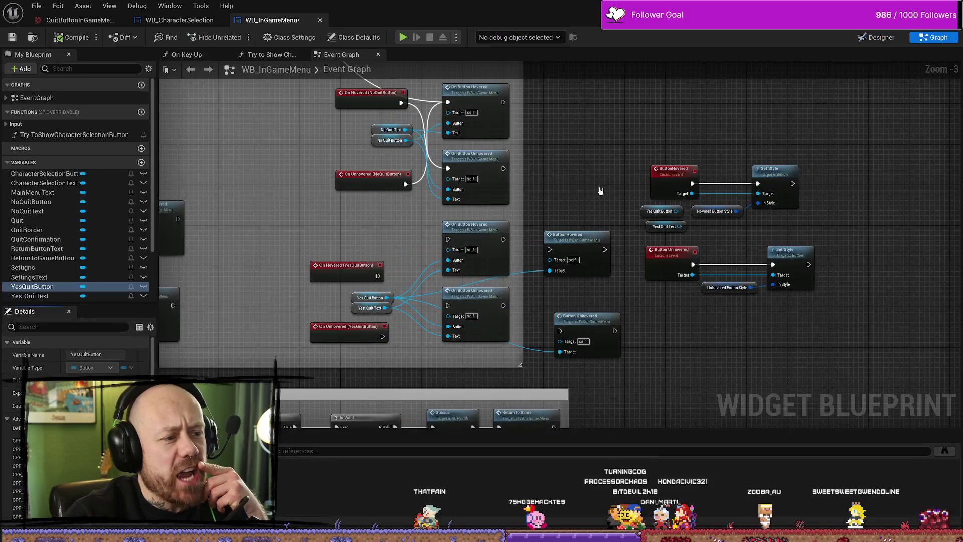
Step: Bring the YesQuitButton hover and unhover events into view and drag a wire from Yest Quit Text
drag(570, 194, 602, 145)
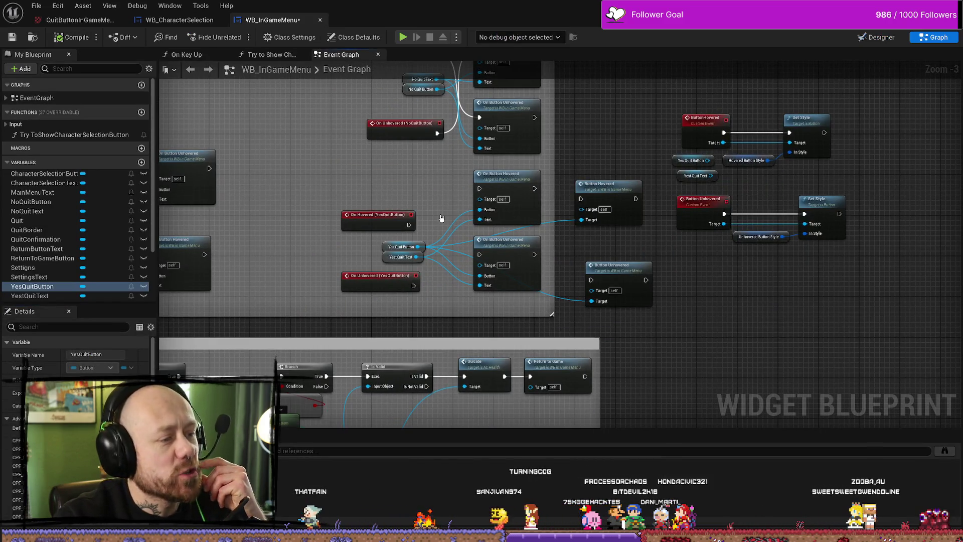
scroll(619, 225, up, 2)
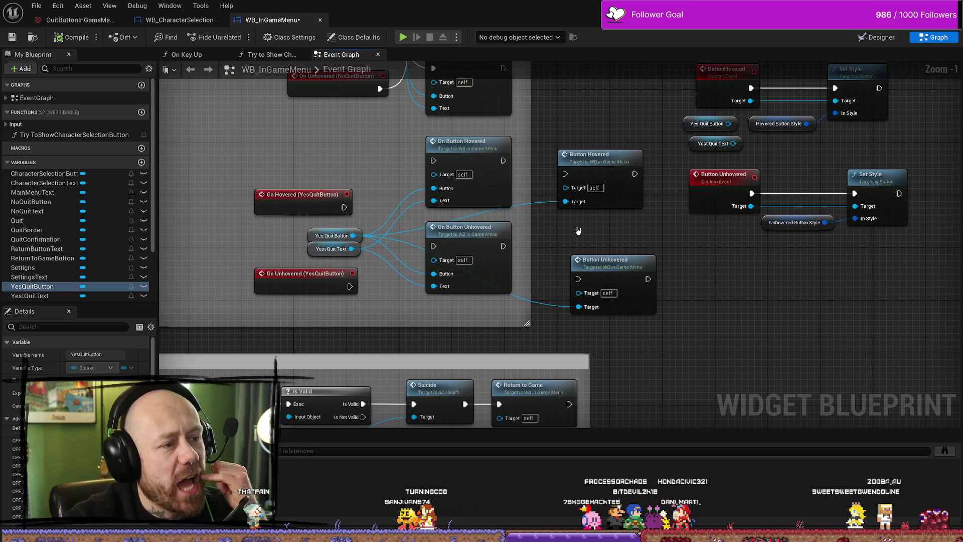
mouse_move(723, 238)
mouse_down()
mouse_move(627, 234)
mouse_move(593, 207)
mouse_up()
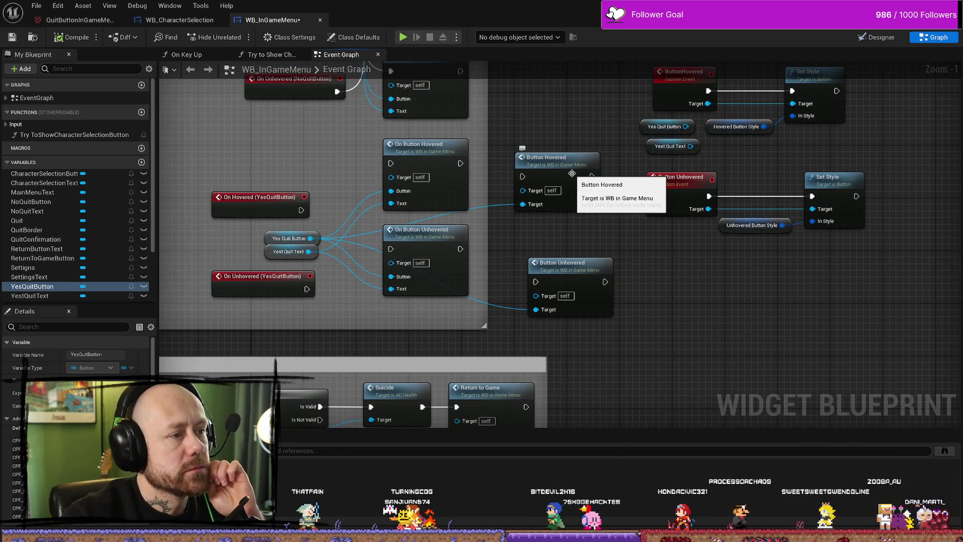
double_click(589, 157)
drag(704, 213, 656, 189)
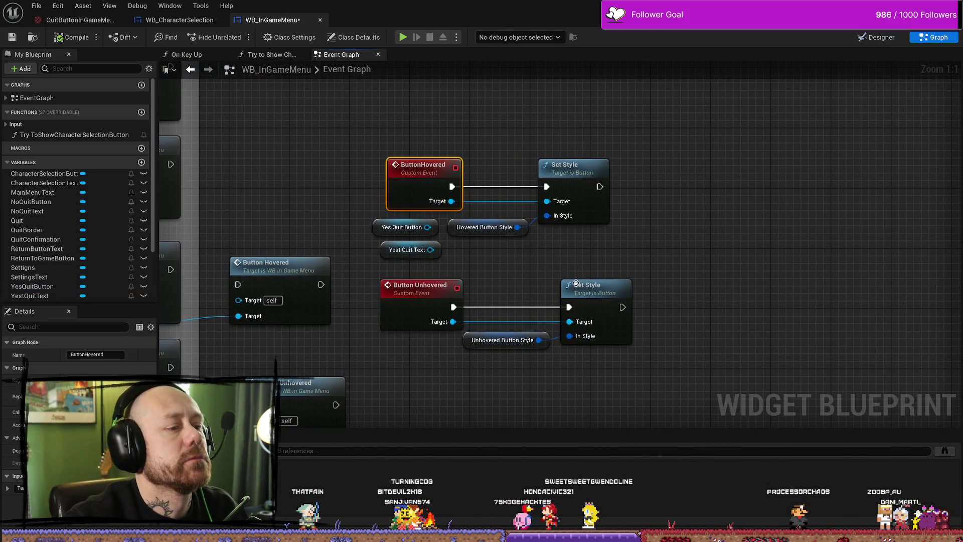
mouse_move(287, 249)
mouse_down()
mouse_move(556, 146)
mouse_move(433, 148)
mouse_move(517, 140)
mouse_move(471, 159)
mouse_move(527, 159)
mouse_up()
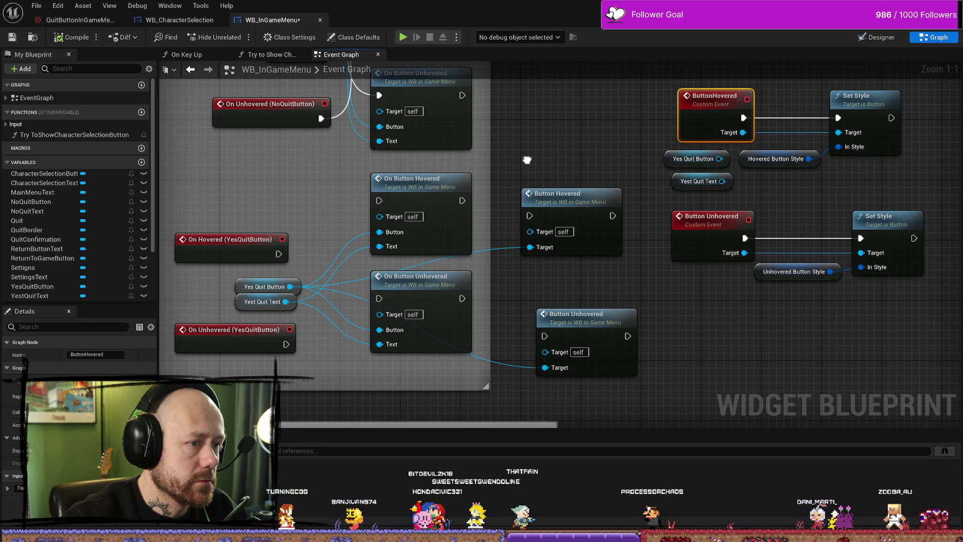
click(510, 267)
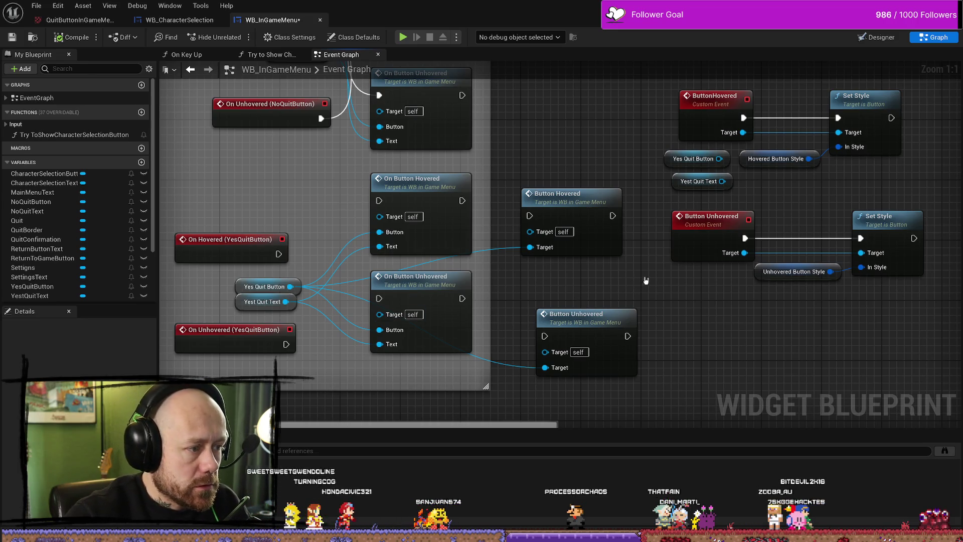
drag(642, 280, 518, 289)
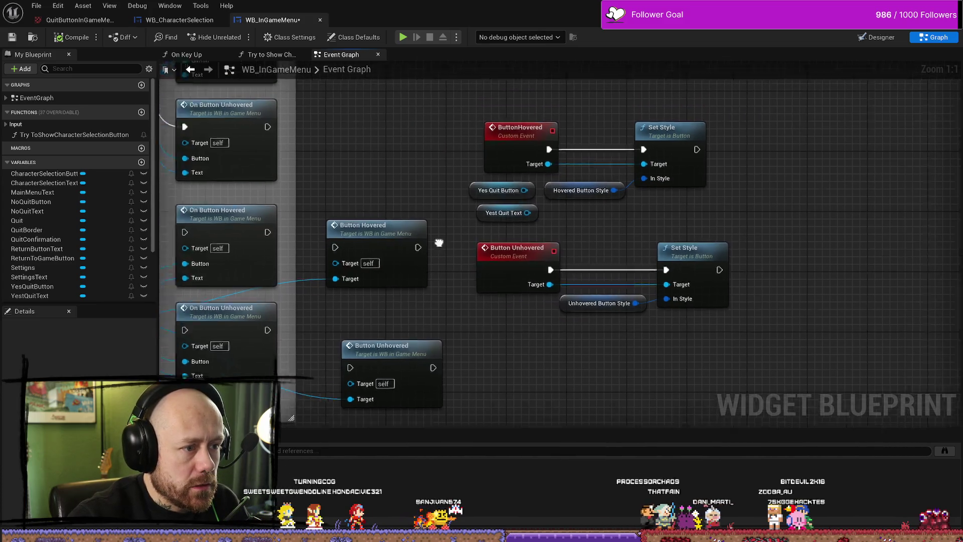
drag(420, 244, 765, 171)
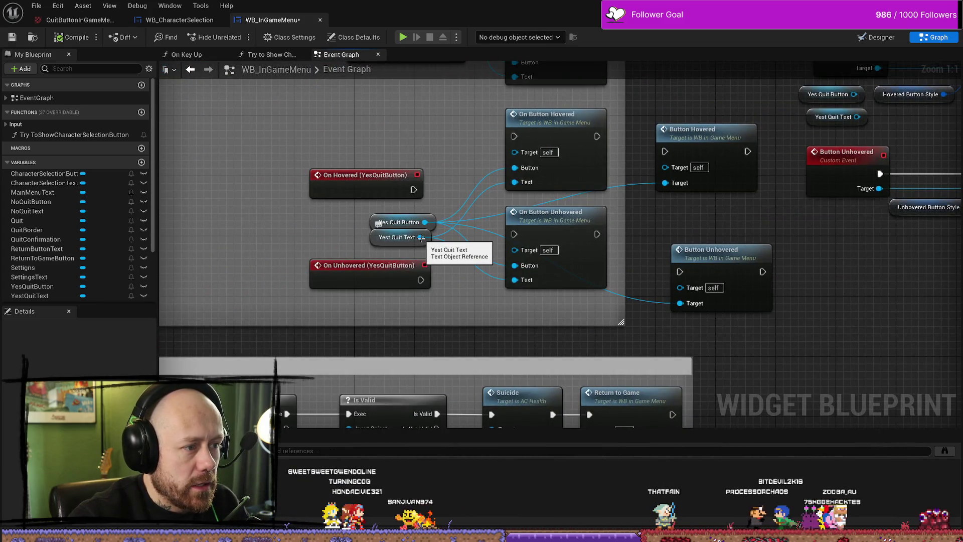
mouse_move(421, 237)
mouse_down()
mouse_move(268, 247)
mouse_move(277, 245)
mouse_up()
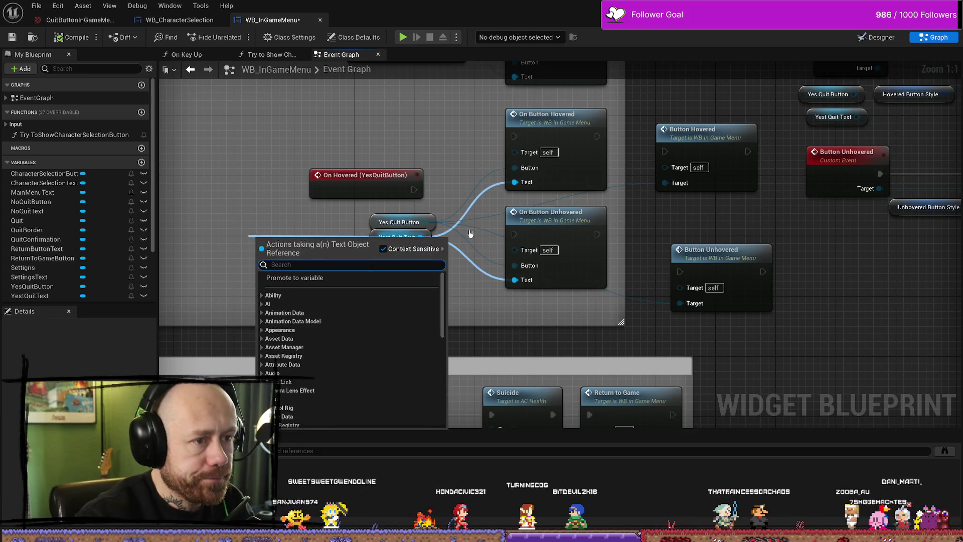
Step: Go to the Change button color event, inspect its Set Color and Opacity node, and nudge Hovered Text Color left
key(Escape)
double_click(584, 120)
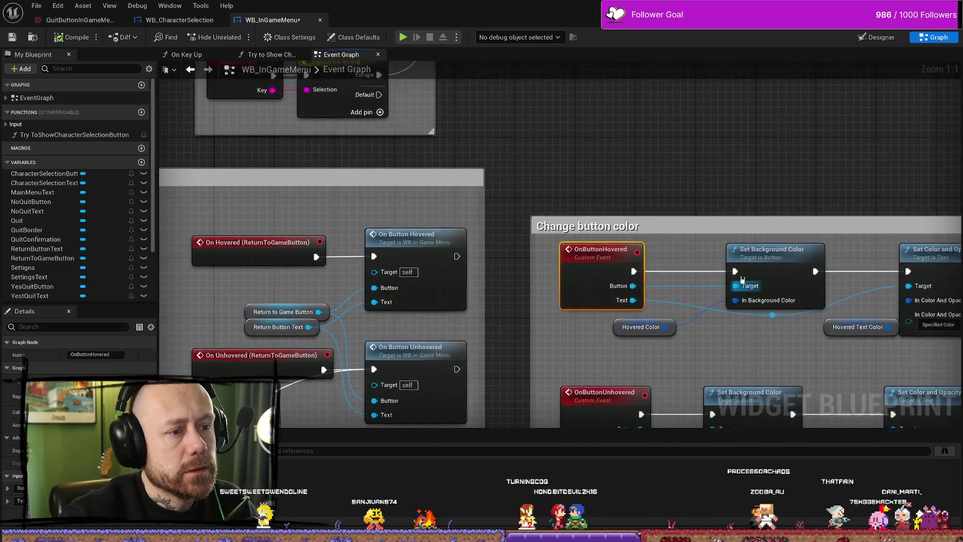
click(735, 159)
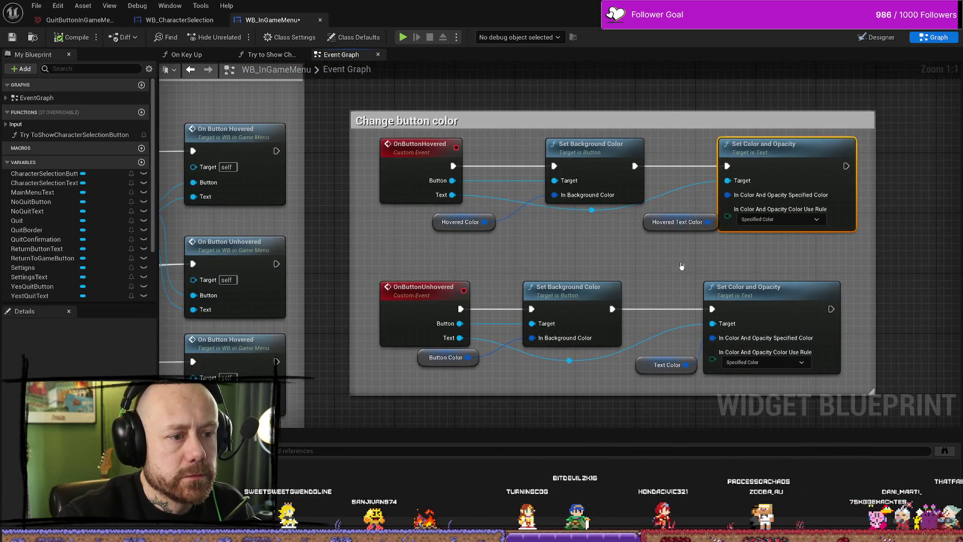
drag(646, 223, 630, 223)
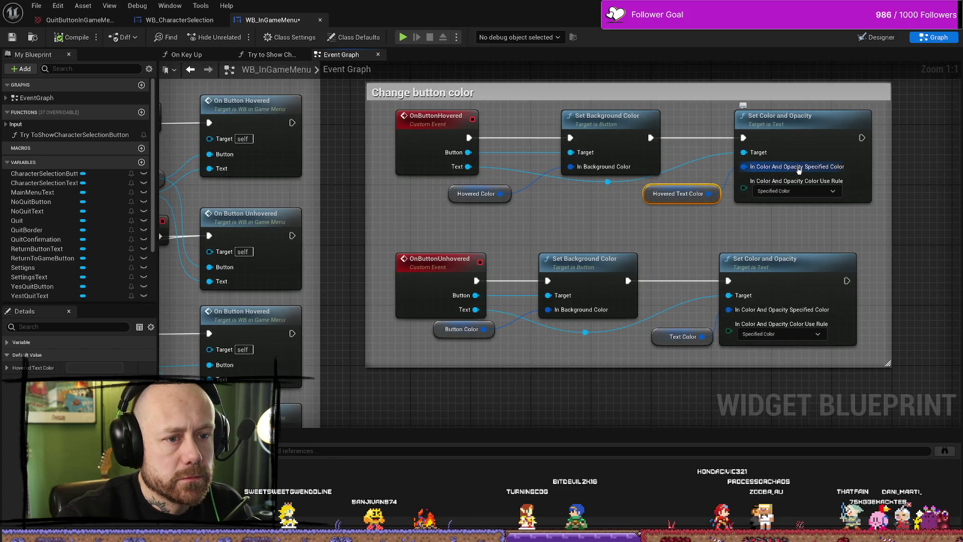
scroll(648, 247, down, 8)
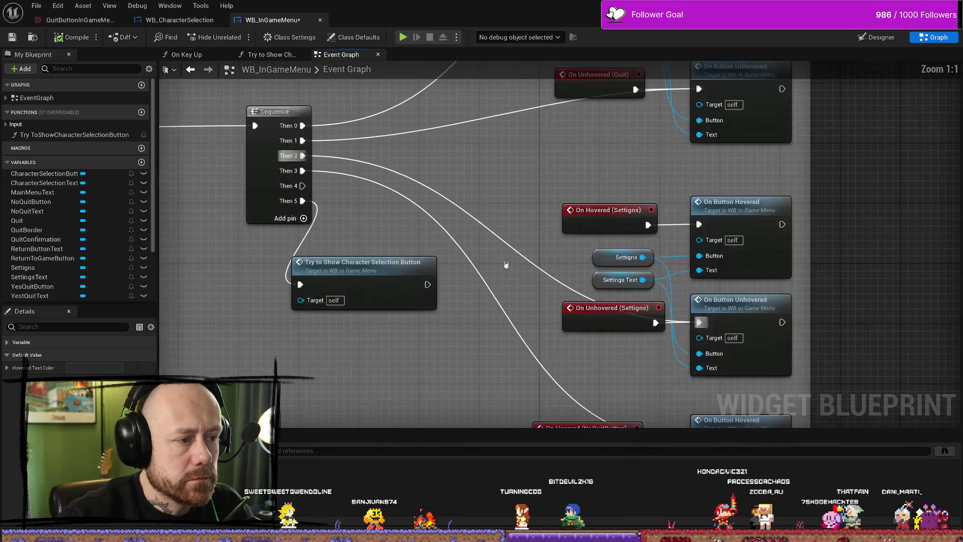
scroll(508, 230, up, 8)
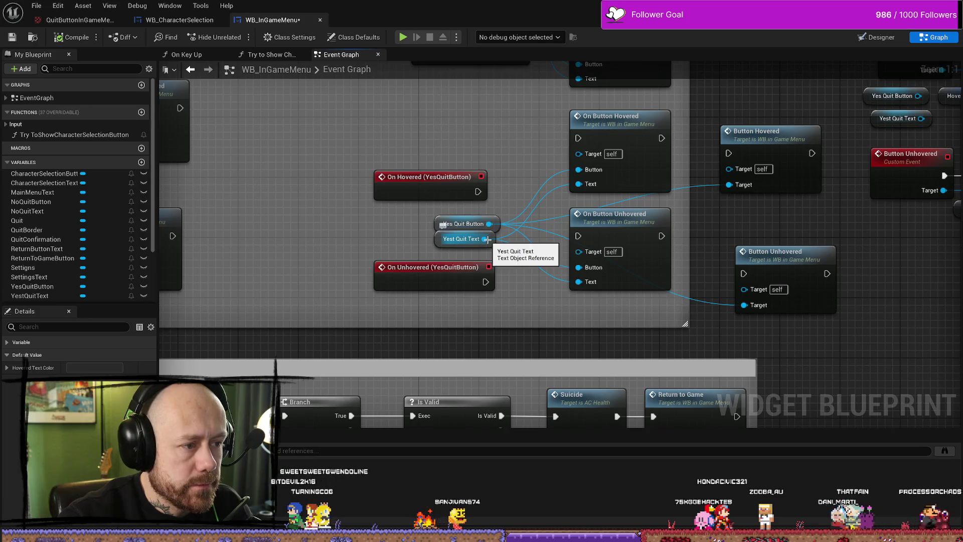
Step: Add a Set Color and Opacity node for Yest Quit Text and wire it to the button event's execution
drag(484, 239, 349, 245)
text(set vo)
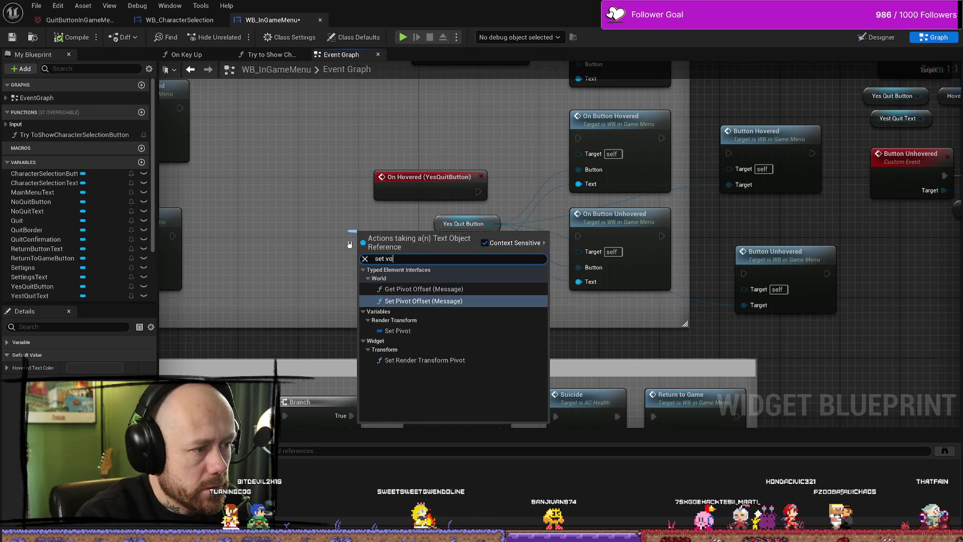
key(BackSpace)
key(BackSpace)
text(color)
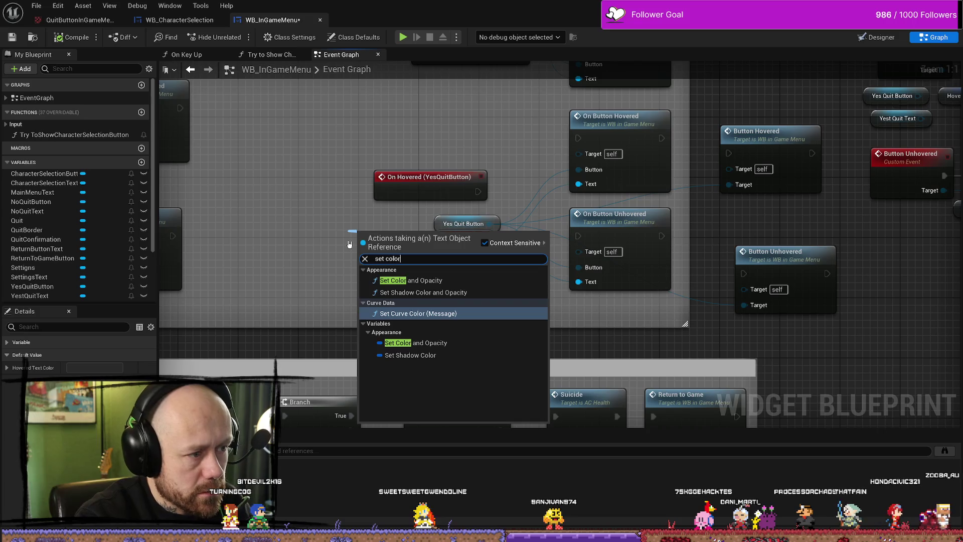
click(401, 280)
mouse_move(387, 237)
mouse_down()
mouse_move(520, 118)
mouse_move(513, 110)
mouse_up()
mouse_move(478, 191)
mouse_down()
mouse_move(452, 131)
mouse_move(489, 132)
mouse_move(486, 93)
mouse_up()
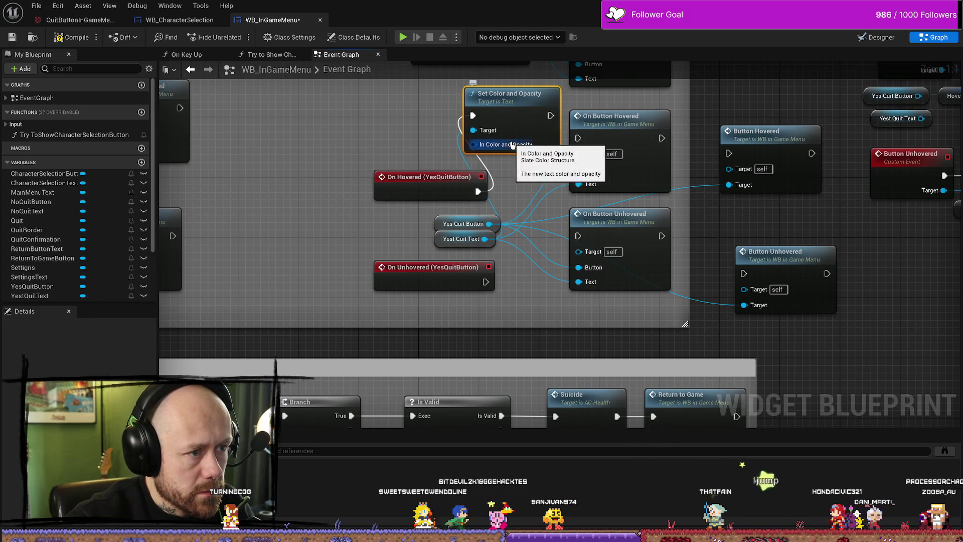
Step: Split the node's colour pin and set the text colour to black in the Color Picker
right_click(507, 144)
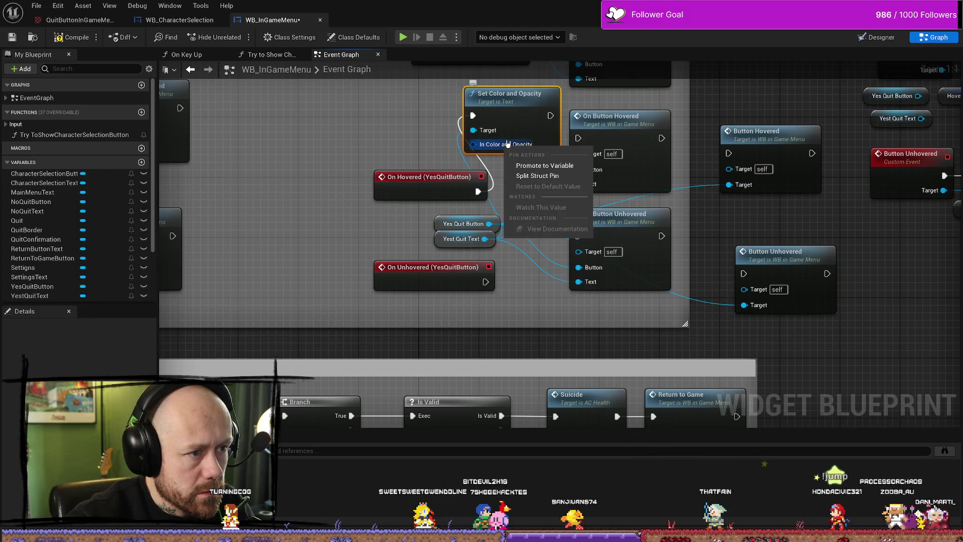
click(541, 176)
mouse_move(529, 104)
mouse_down()
mouse_move(801, 195)
mouse_move(893, 313)
mouse_move(689, 220)
mouse_up()
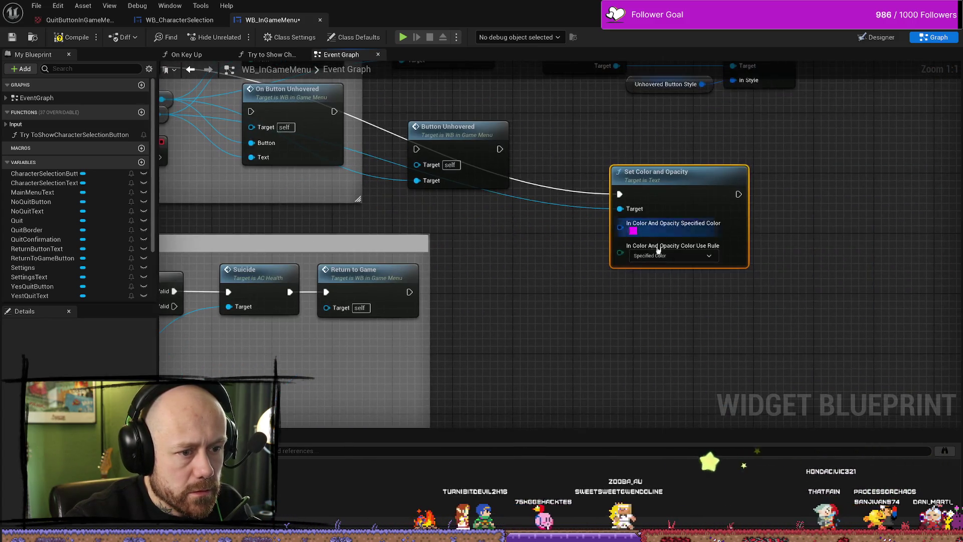
click(633, 230)
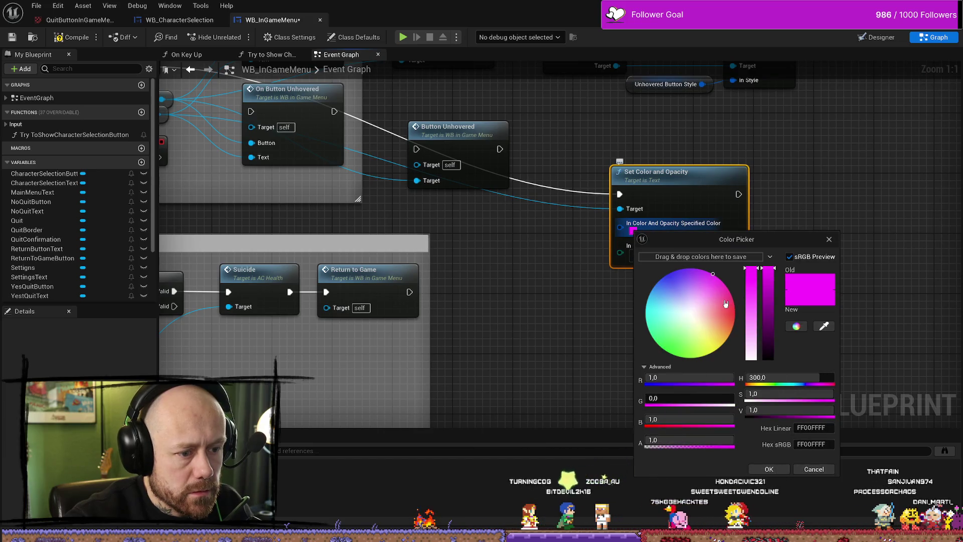
mouse_move(725, 303)
mouse_down()
mouse_move(662, 341)
mouse_move(652, 321)
mouse_move(619, 375)
mouse_move(724, 433)
mouse_up()
drag(770, 277, 783, 484)
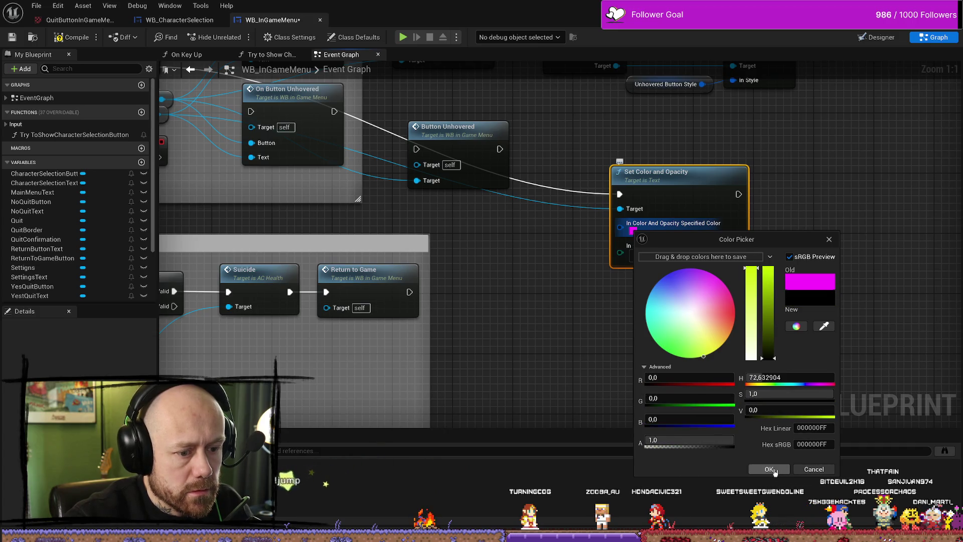
click(769, 469)
drag(461, 264, 554, 318)
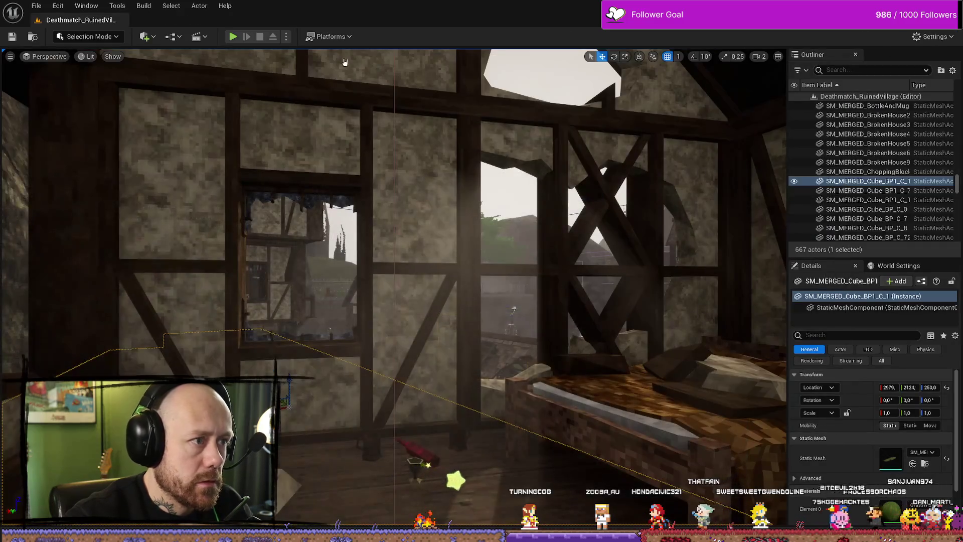
Step: Play the level, open the pause menu, and bring up the Leave Match confirmation
click(233, 36)
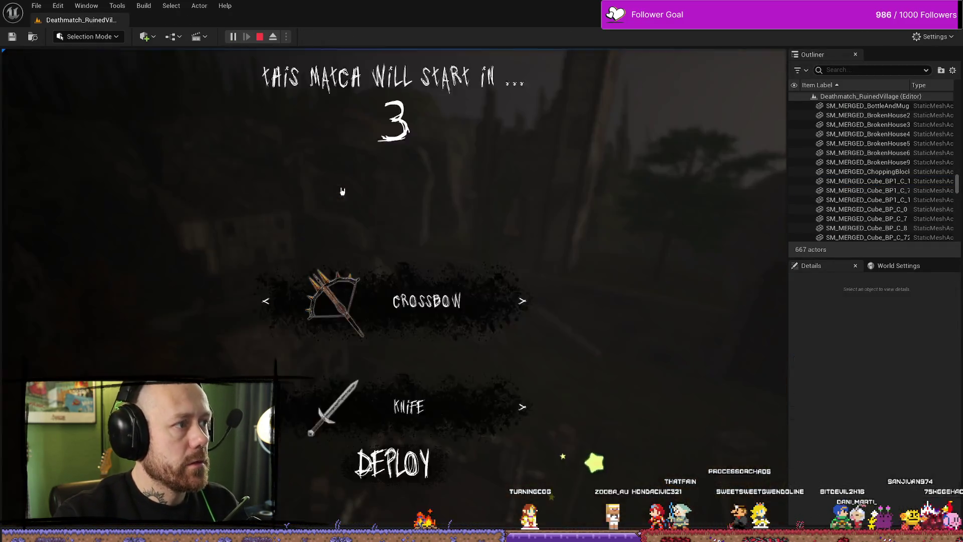
key(Escape)
click(110, 183)
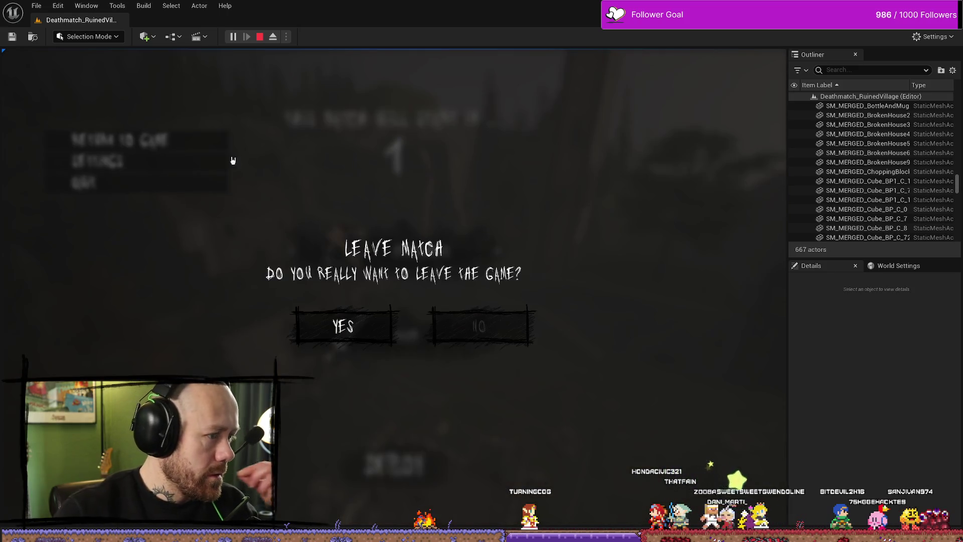